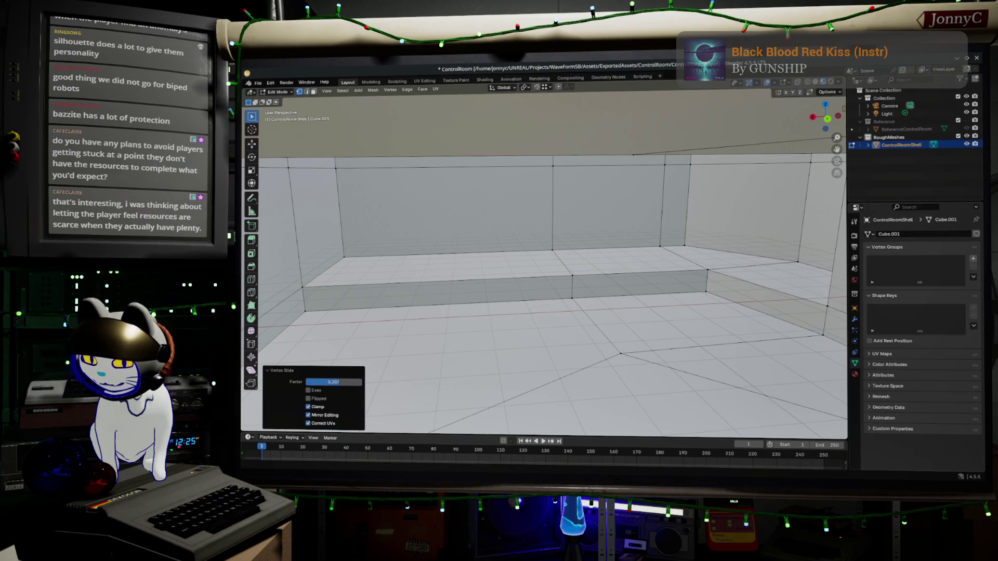
Step: Switch to the browser and open the PlateUp! store page from the Steam search results
key("alt+Tab")
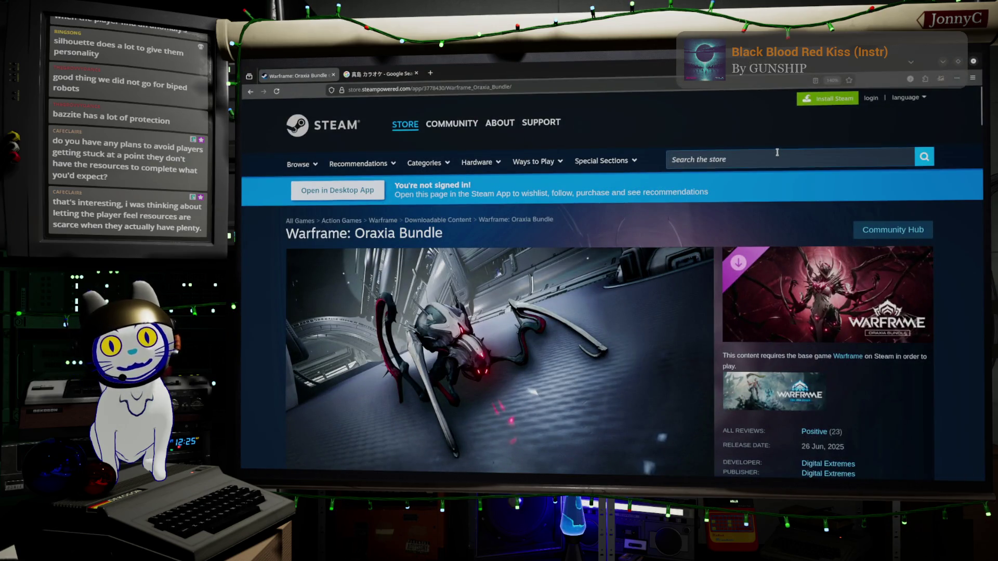
left_click(777, 156)
type("ate")
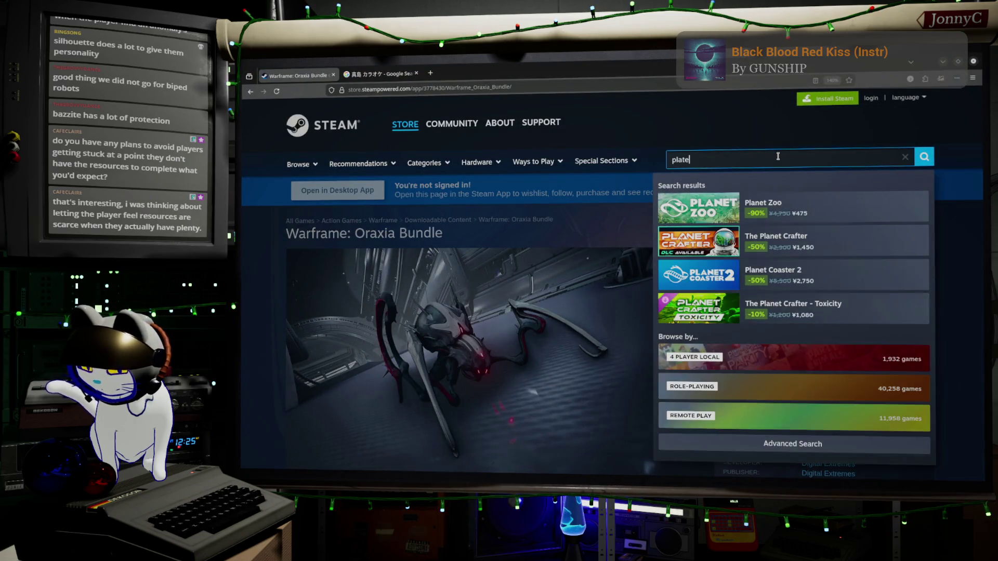
type("-up")
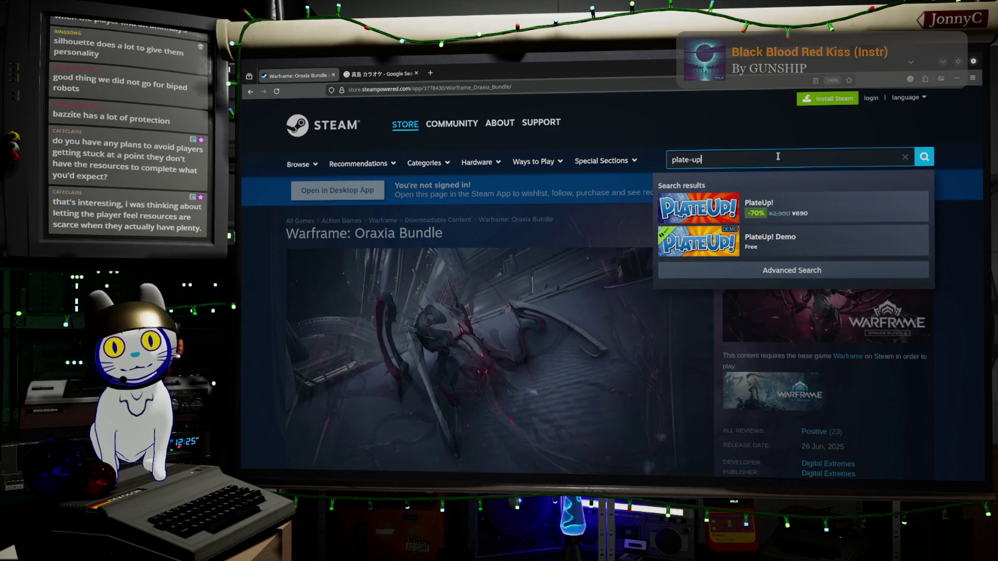
left_click(833, 211)
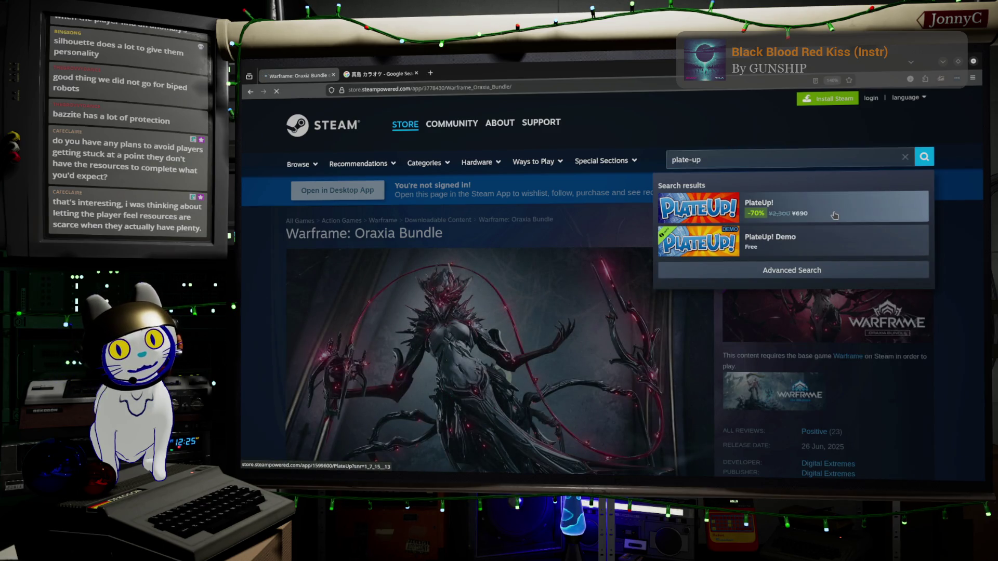
scroll(727, 315, "down", 3)
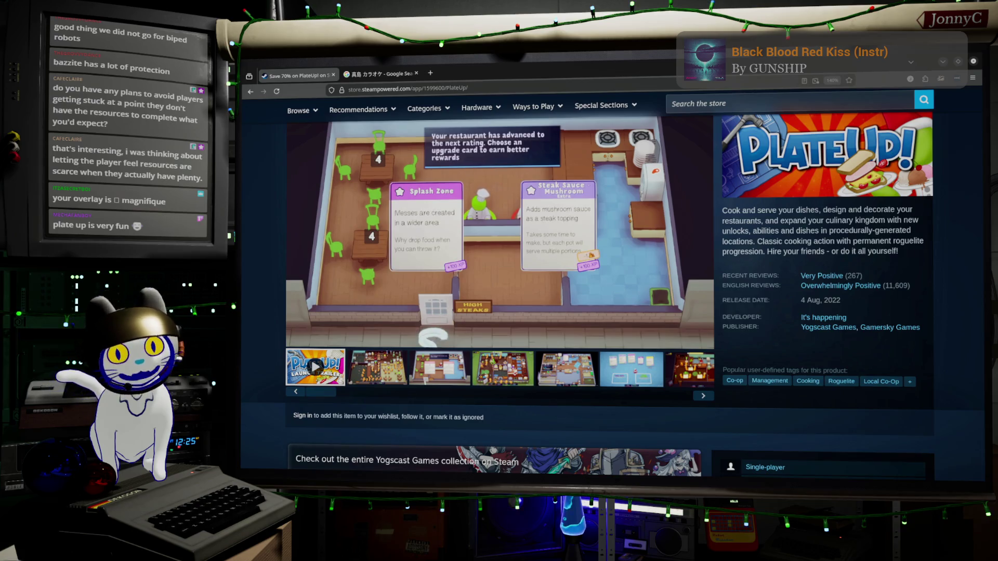
Step: Watch the PlateUp! trailer, then scroll to the purchase section showing -70% at ¥690
mouse_move(496, 263)
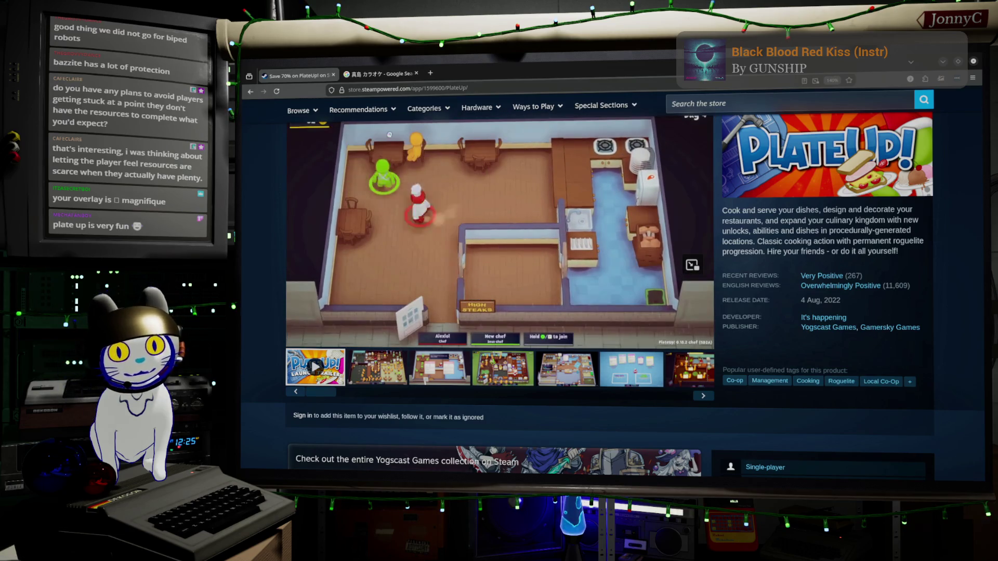
mouse_move(618, 244)
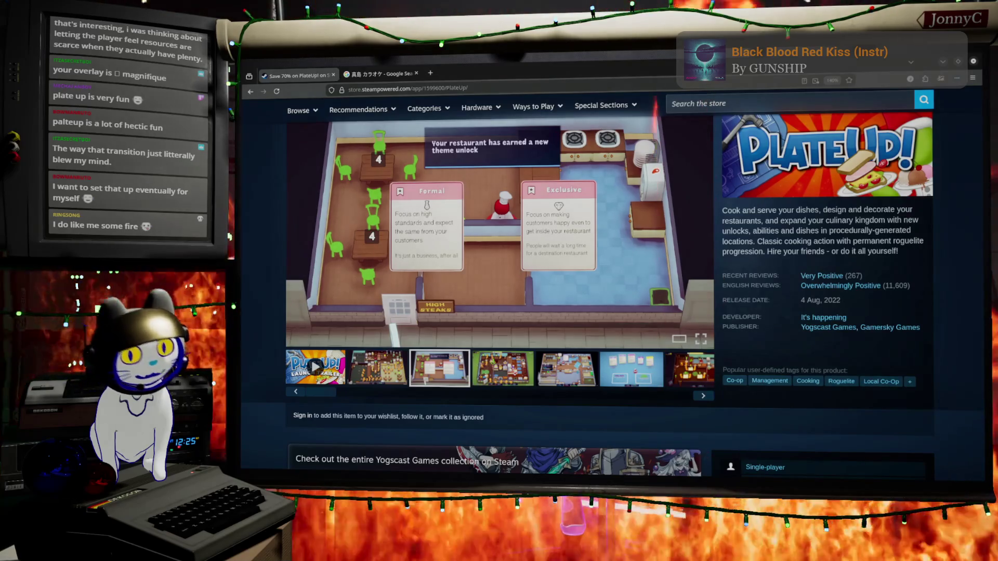
scroll(603, 208, "down", 5)
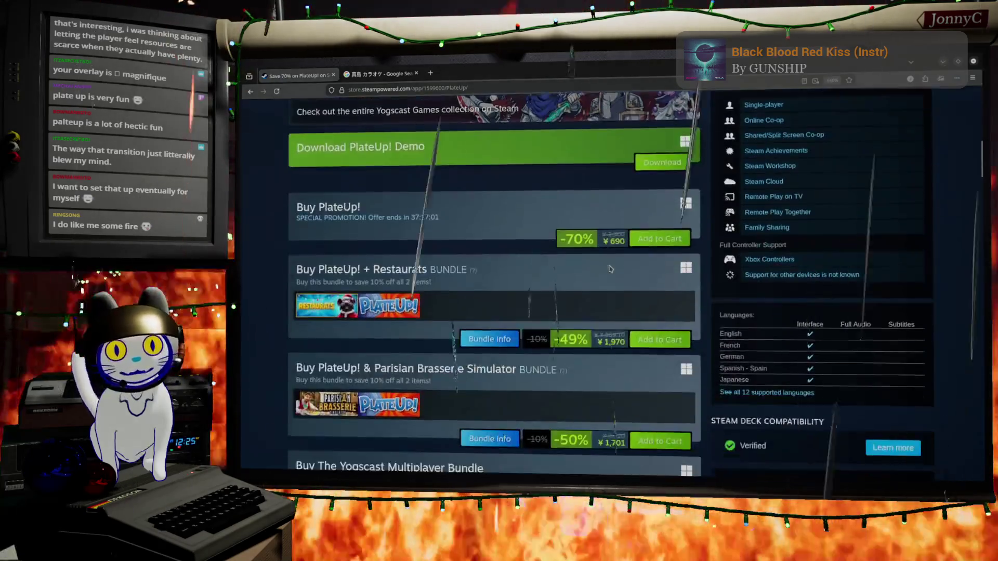
Step: Look over PlateUp!'s bundle offers, then minimize the browser to return to Blender
scroll(613, 263, "up", 1)
scroll(613, 263, "up", 3)
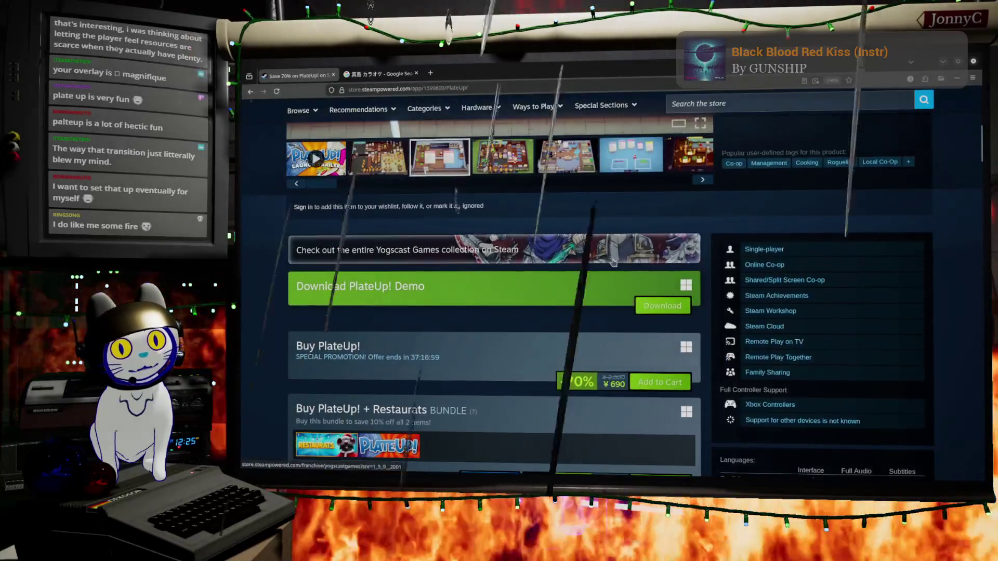
scroll(613, 262, "down", 3)
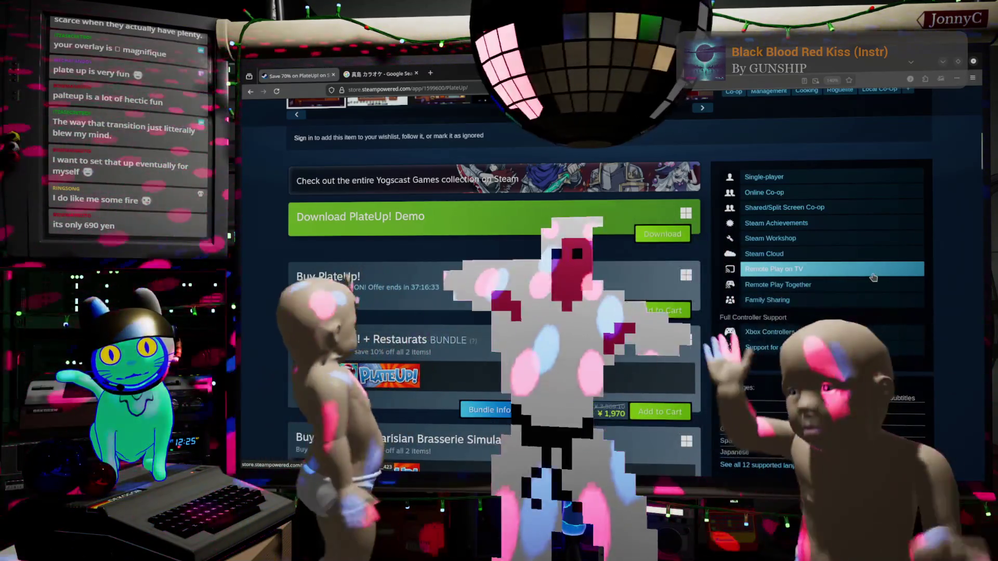
scroll(875, 274, "up", 3)
scroll(876, 274, "down", 6)
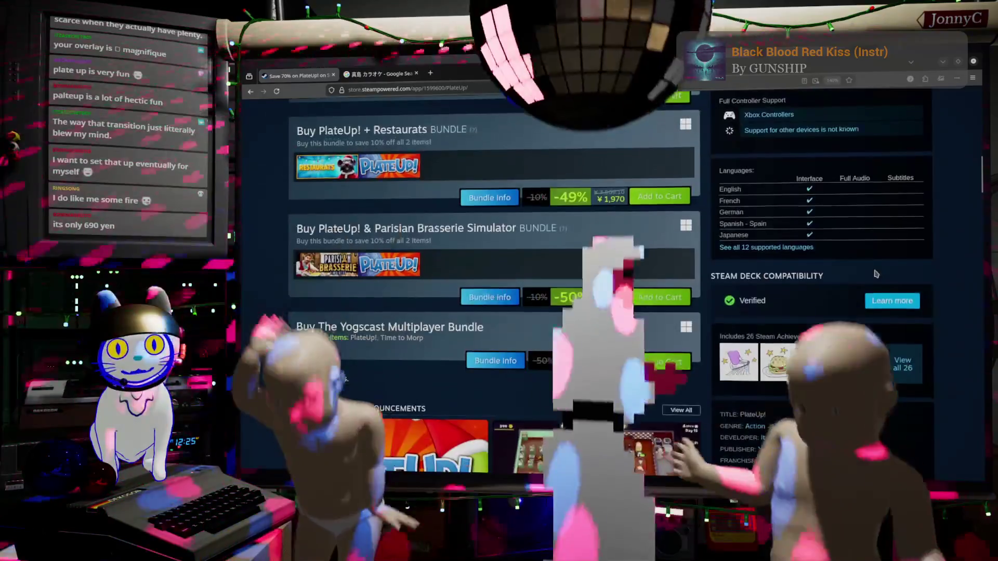
scroll(596, 250, "up", 3)
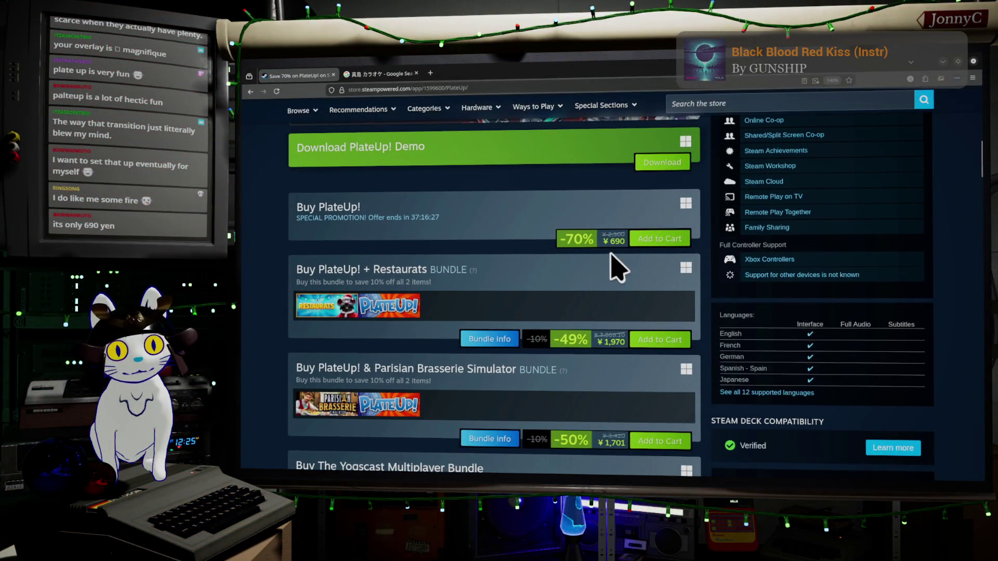
scroll(610, 269, "up", 3)
scroll(611, 269, "up", 2)
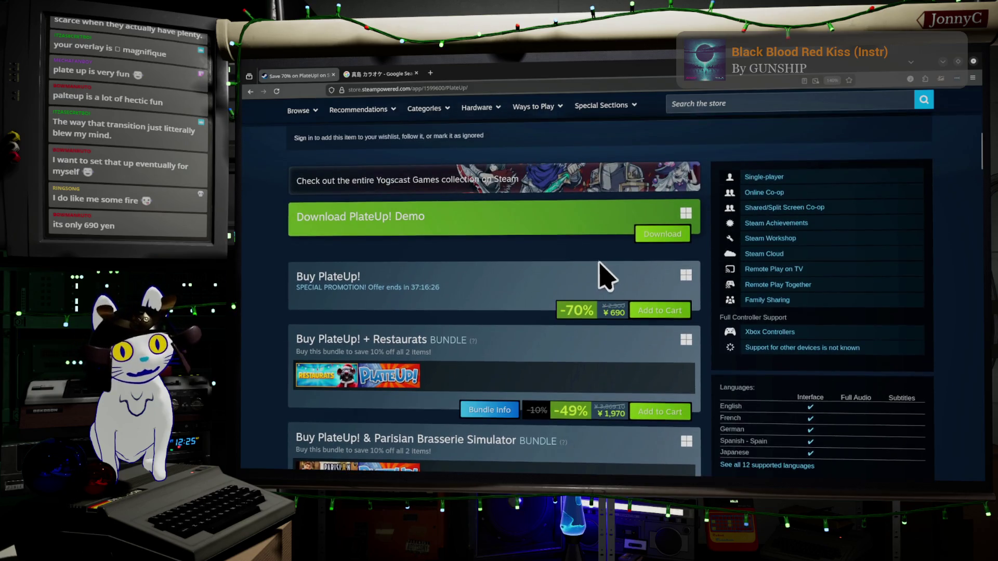
left_click(945, 63)
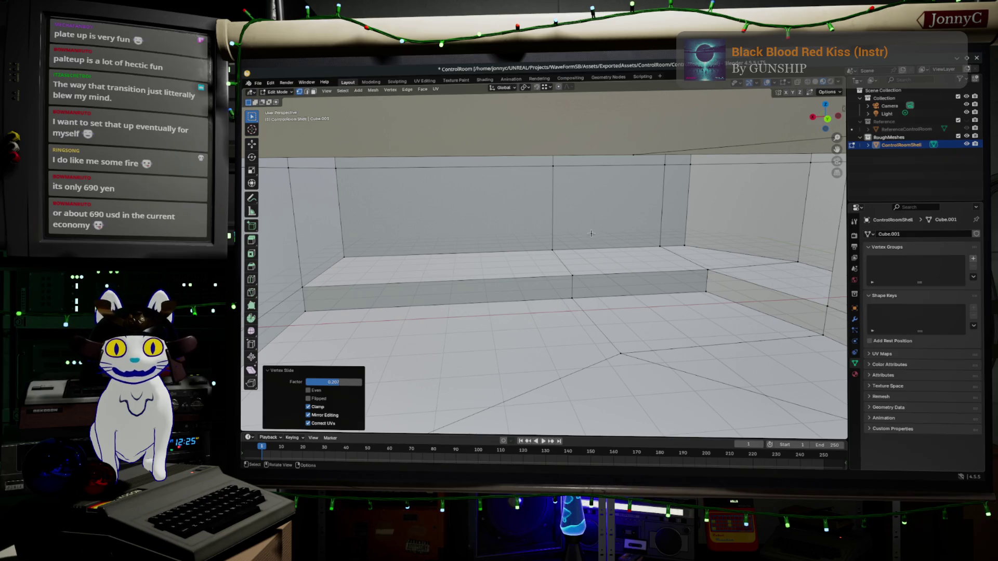
Step: Frame a selected edge of the room shell, orbit around the room, then return to the browser
right_click(567, 240)
key("KP_Decimal")
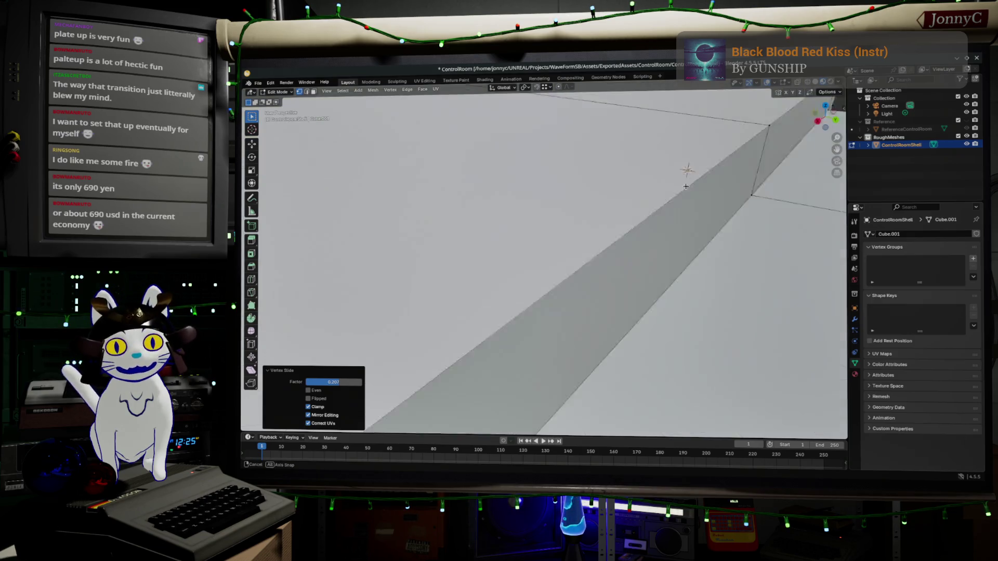
mouse_move(681, 188)
middle_mouse_down()
mouse_move(706, 156)
mouse_move(575, 201)
mouse_move(494, 202)
mouse_move(512, 218)
mouse_move(672, 194)
mouse_move(749, 217)
middle_mouse_up()
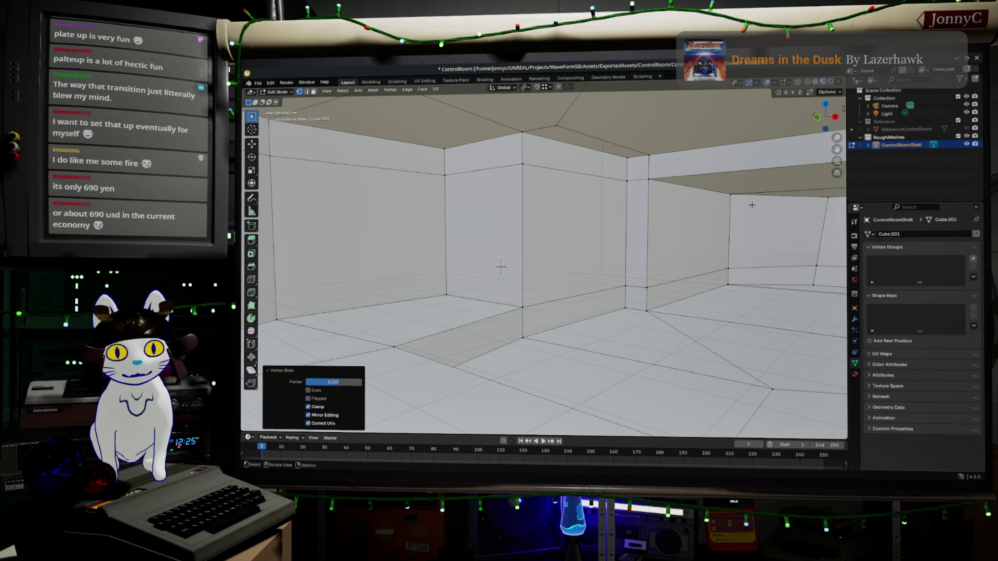
mouse_move(628, 243)
middle_mouse_down()
mouse_move(570, 207)
mouse_move(734, 150)
mouse_move(479, 164)
mouse_move(573, 216)
middle_mouse_up()
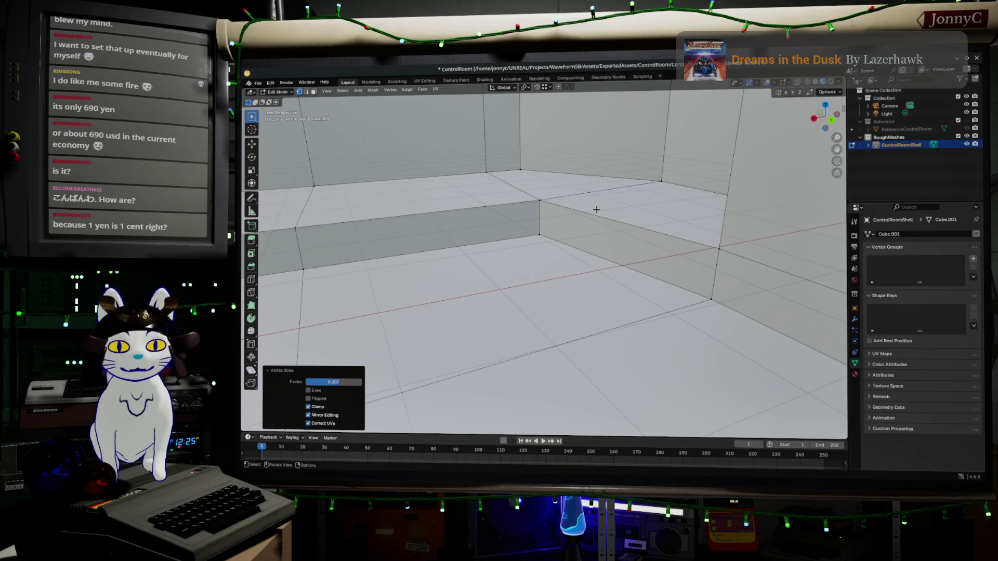
key("alt+Tab")
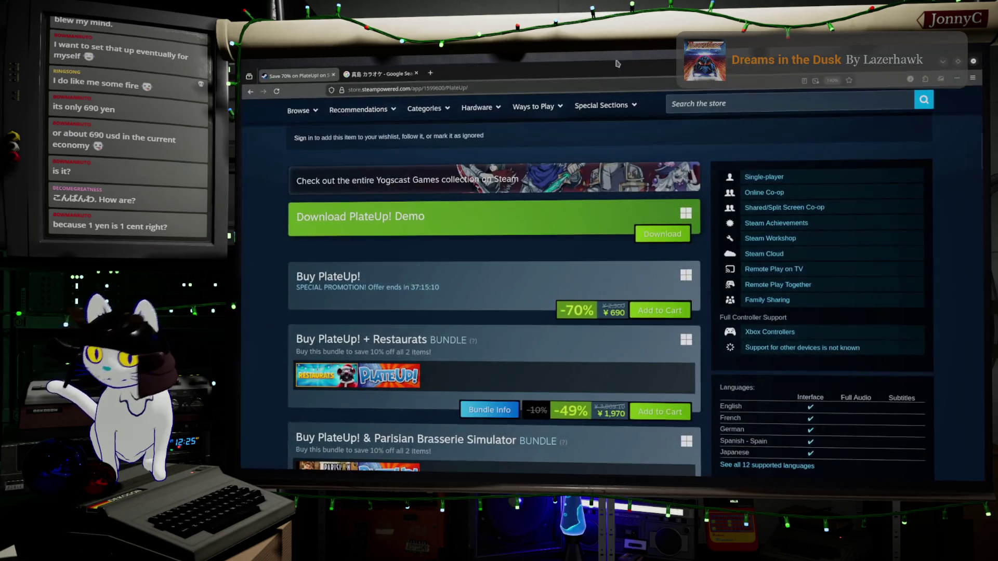
Step: Search Google for '1 usd to yen' (156.80 yen) and show its five-year chart
left_click(527, 87)
type("i")
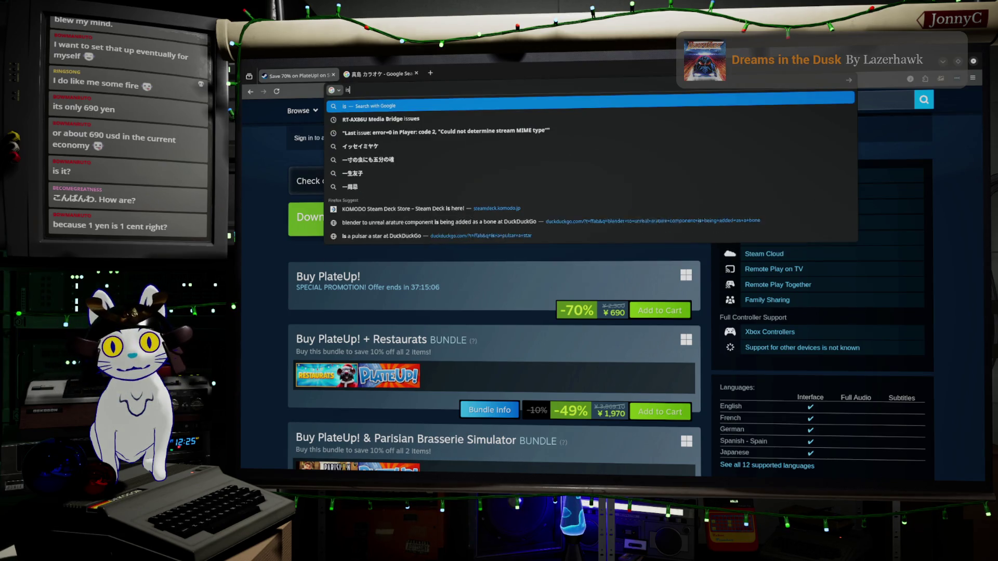
key("BackSpace")
type("1 u")
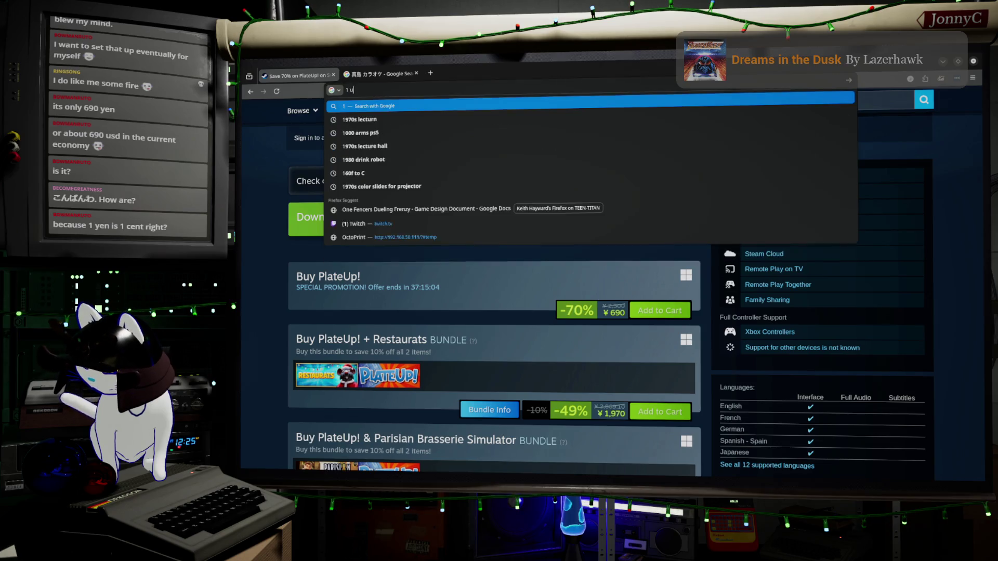
type("sd to yen")
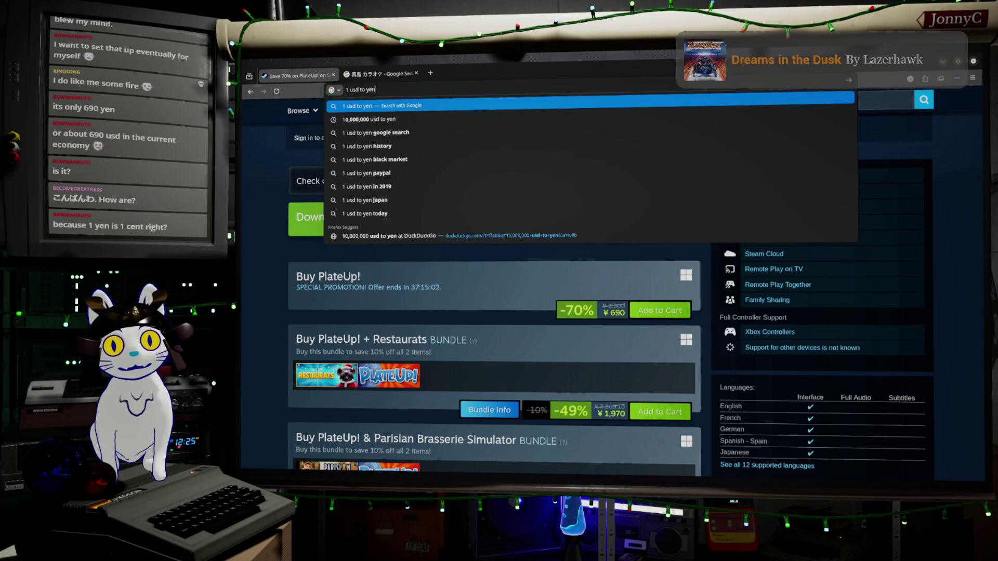
key("Return")
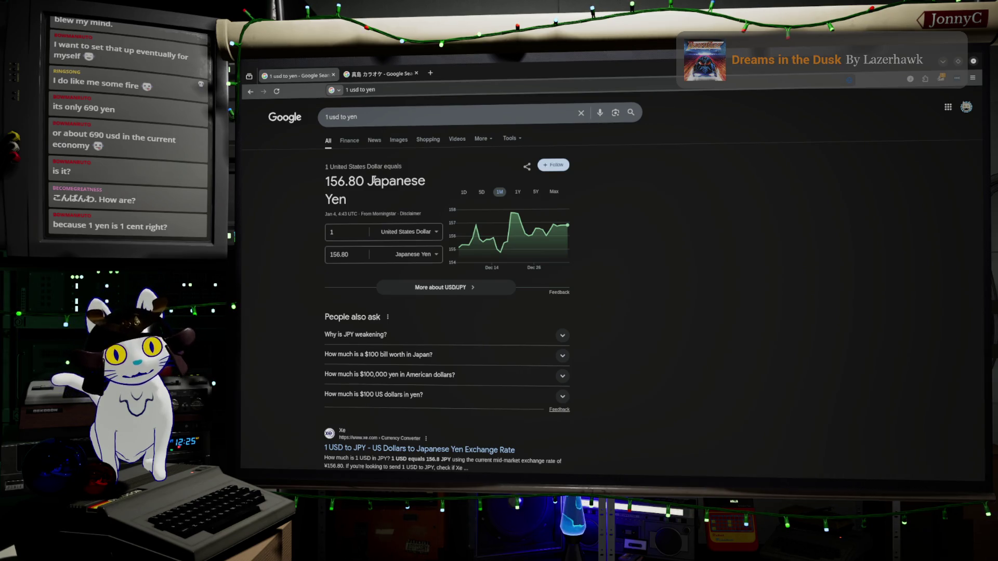
left_click(535, 192)
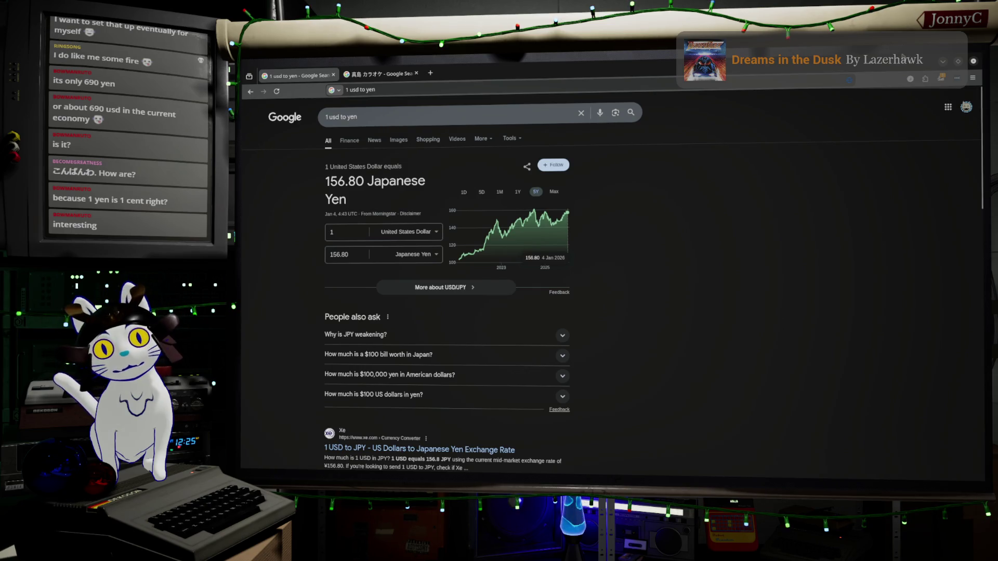
Step: Briefly minimize the browser, bring the exchange-rate results back, and focus the search query
left_click(942, 63)
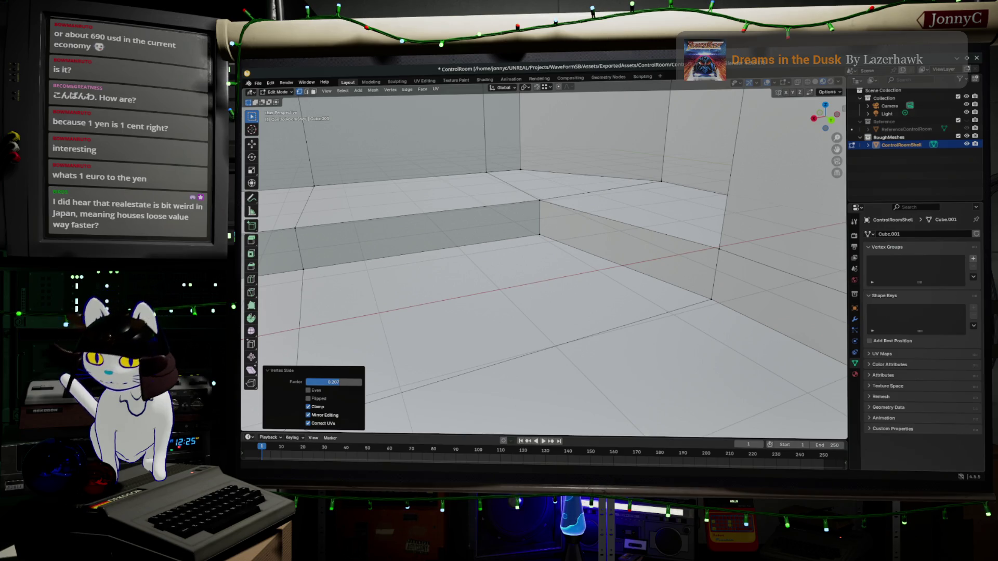
key("alt+Tab")
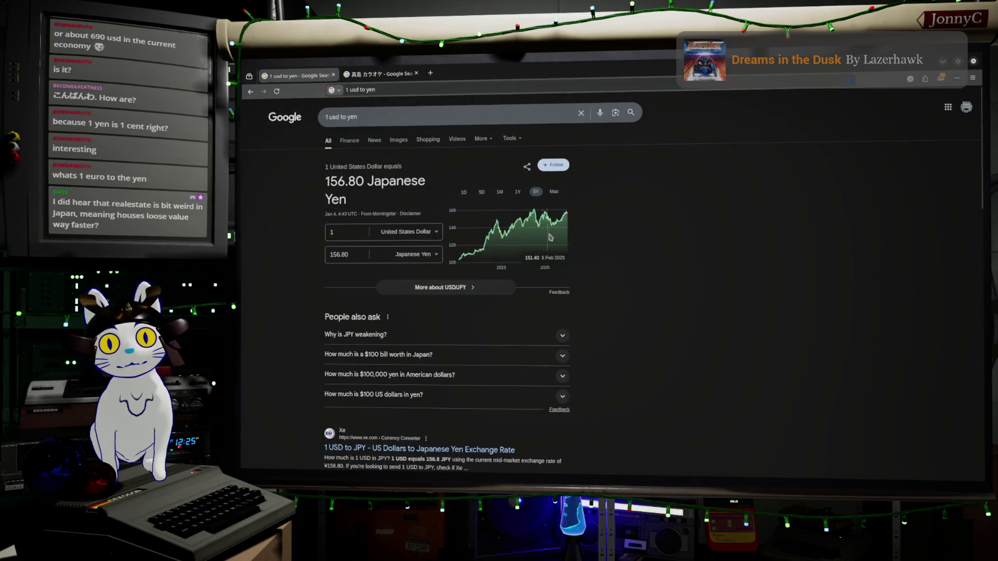
left_click(340, 116)
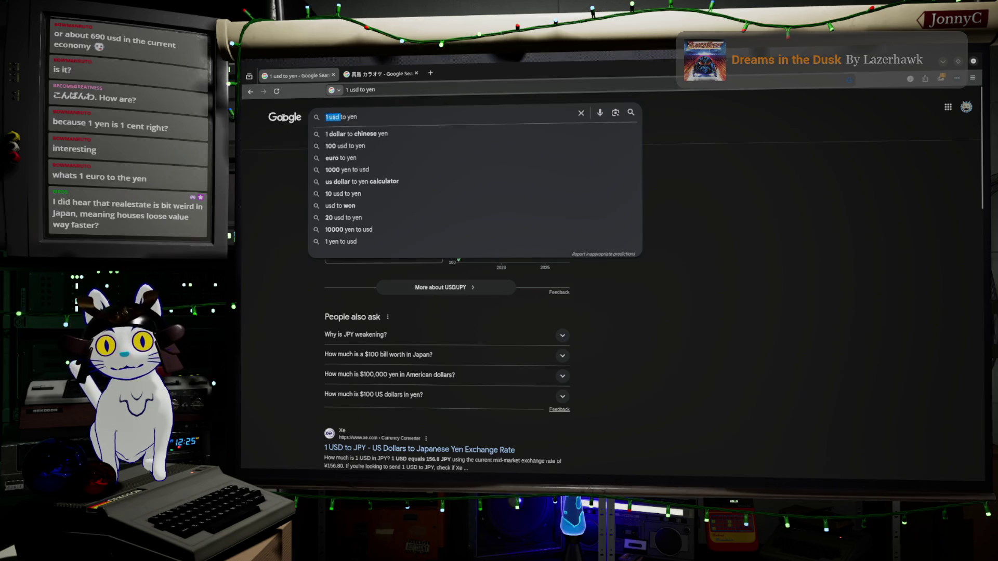
Step: Change the search to euro to yen (183.92 yen), view its five-year chart, then minimize the browser
key("BackSpace")
type("e")
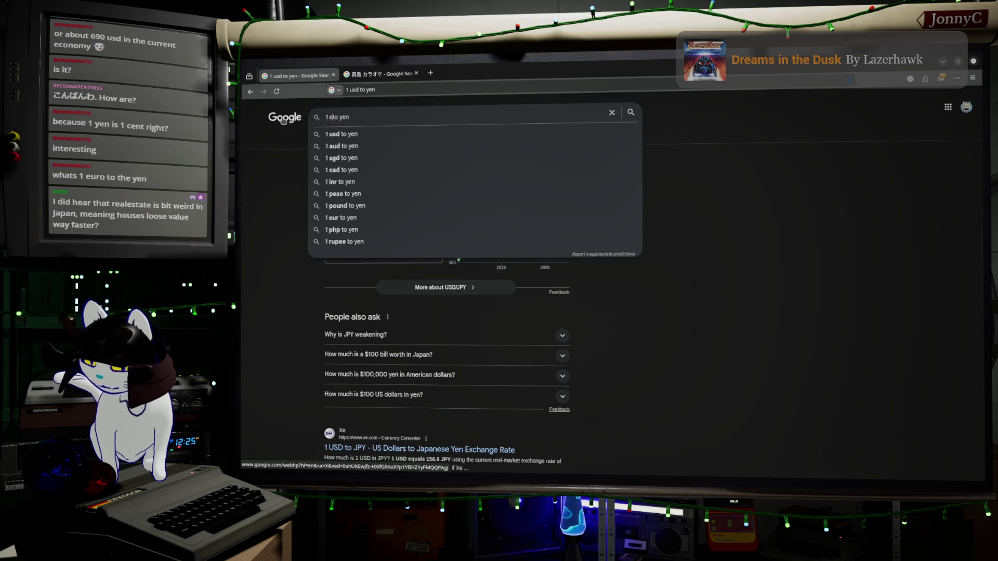
type("uro")
key("Return")
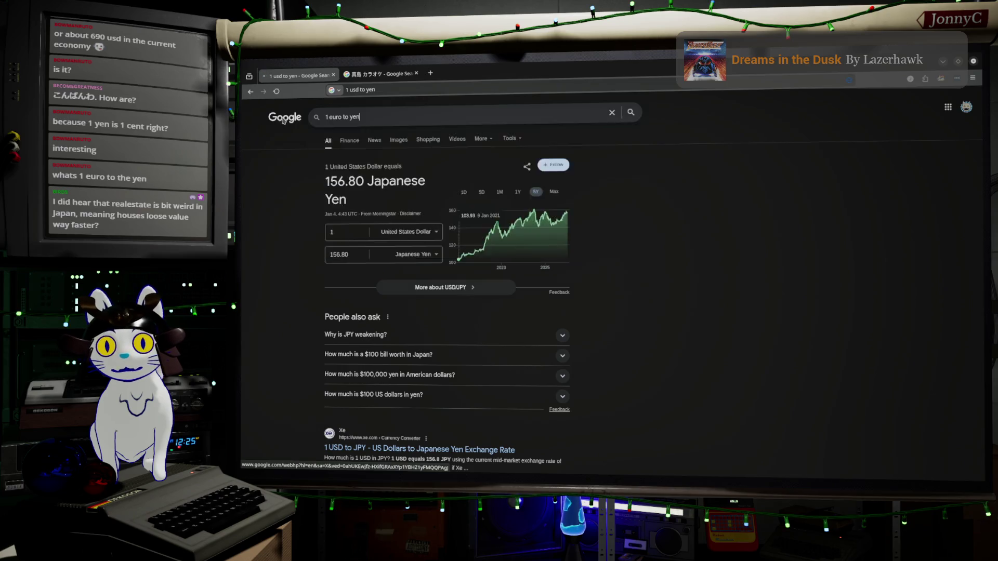
left_click(332, 256)
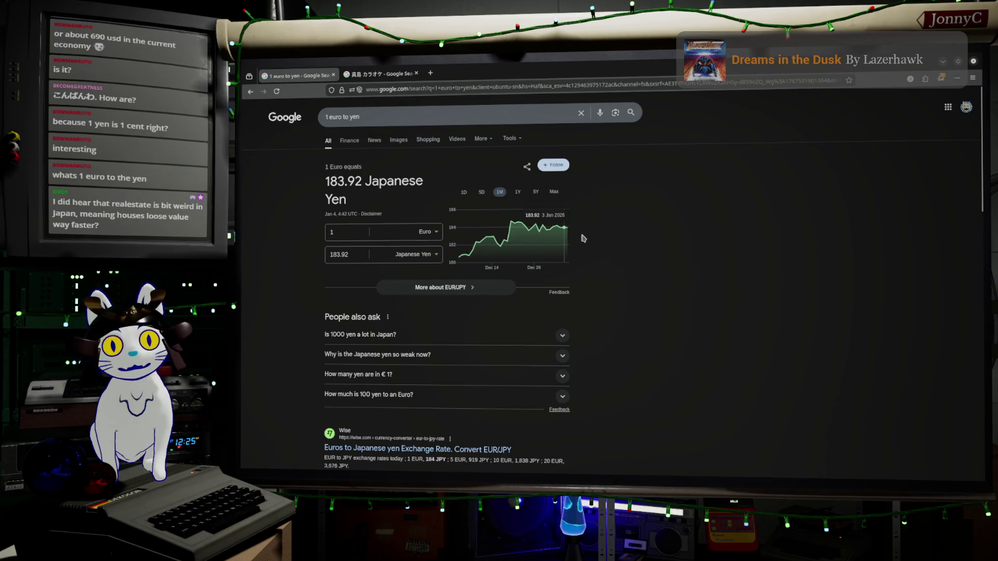
left_click(535, 192)
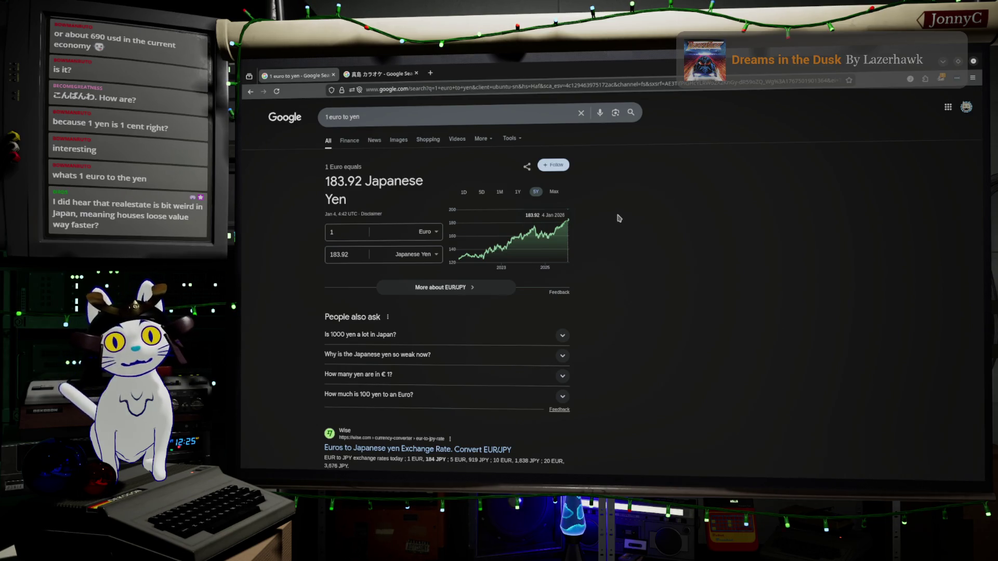
left_click(945, 62)
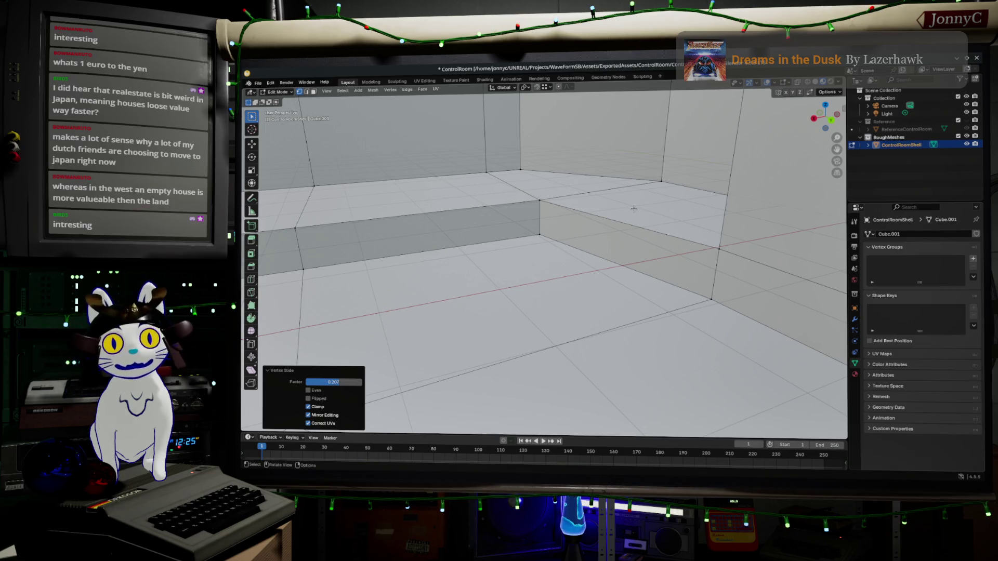
scroll(633, 208, "up", 5)
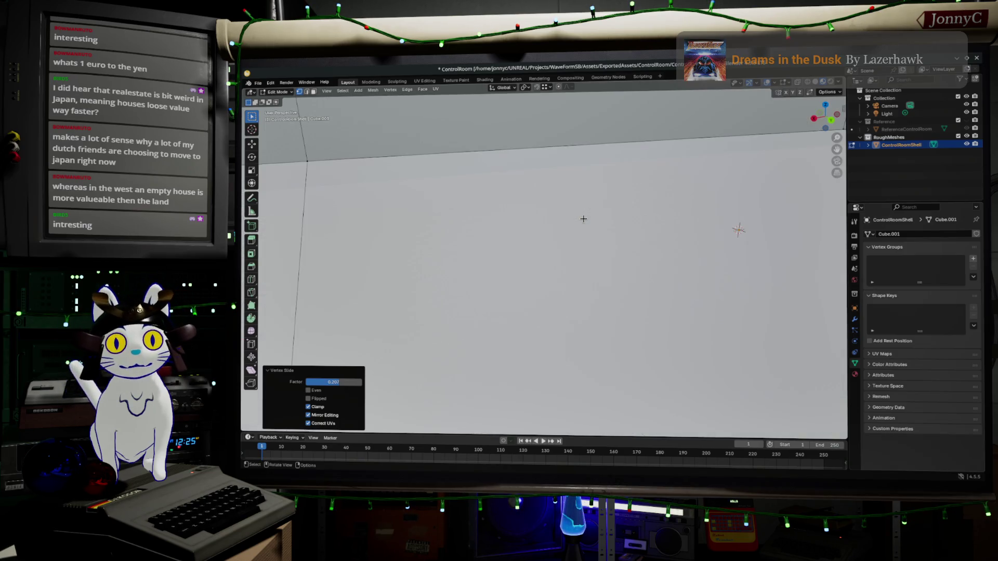
scroll(579, 222, "down", 5)
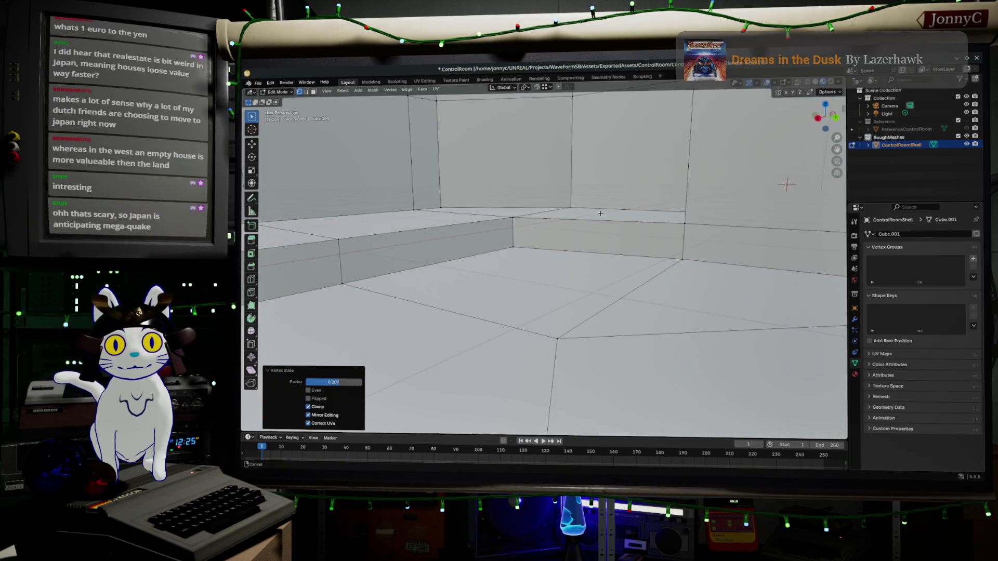
middle_click_drag(561, 256, 567, 274)
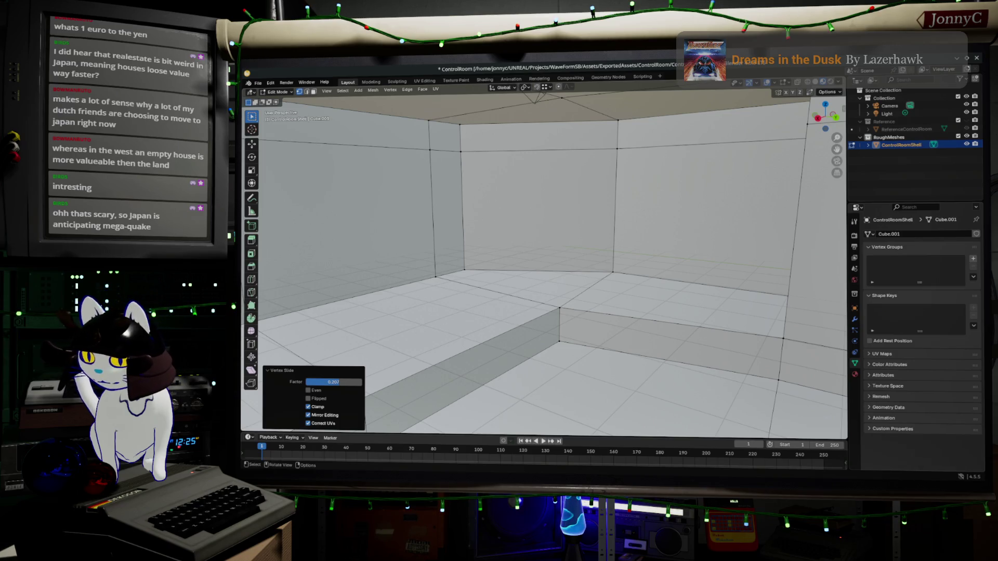
key("alt+Tab")
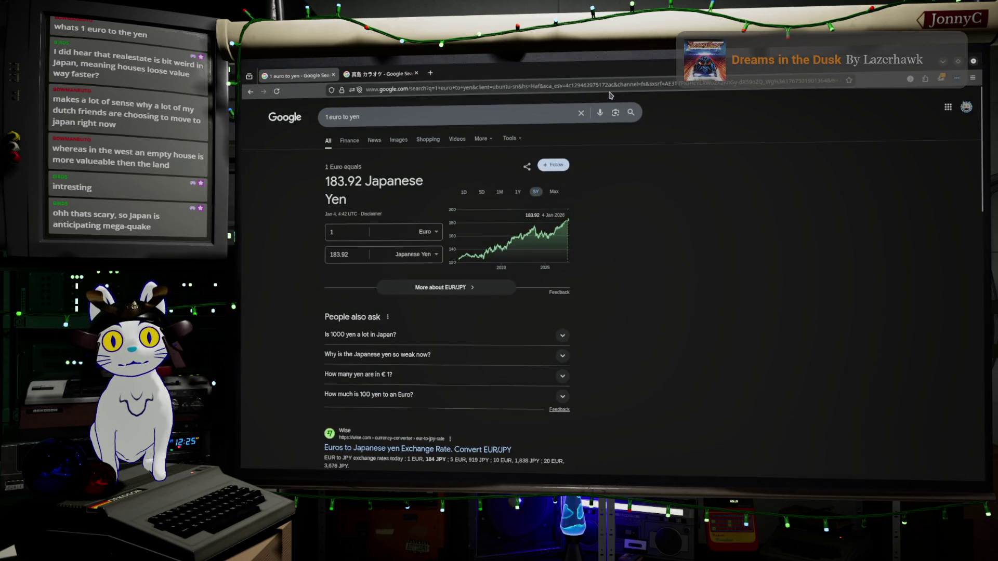
Step: Search Google for 'megathrust earthquake' using the suggestion list
left_click(610, 88)
triple_click(611, 87)
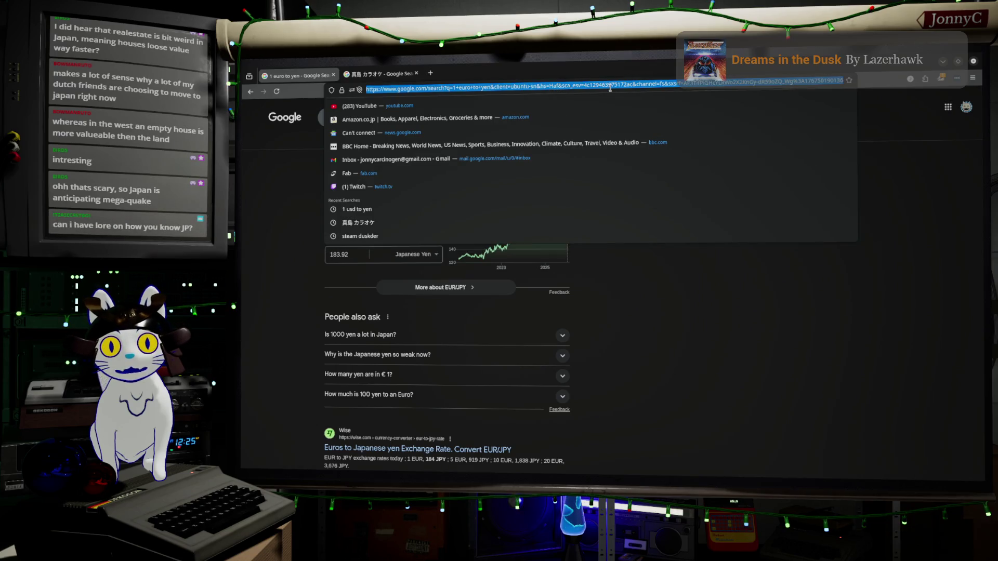
type("mega")
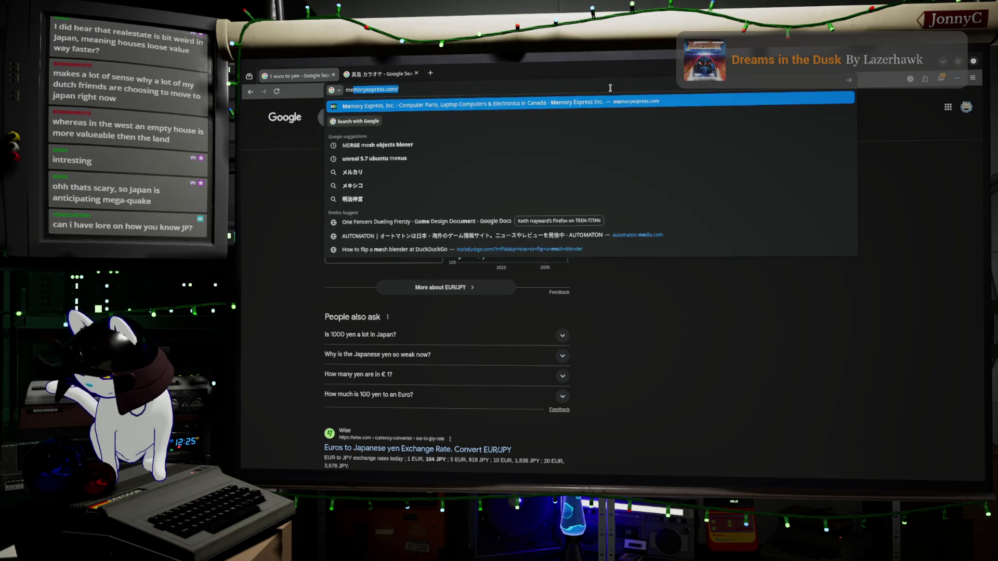
type(" thrust")
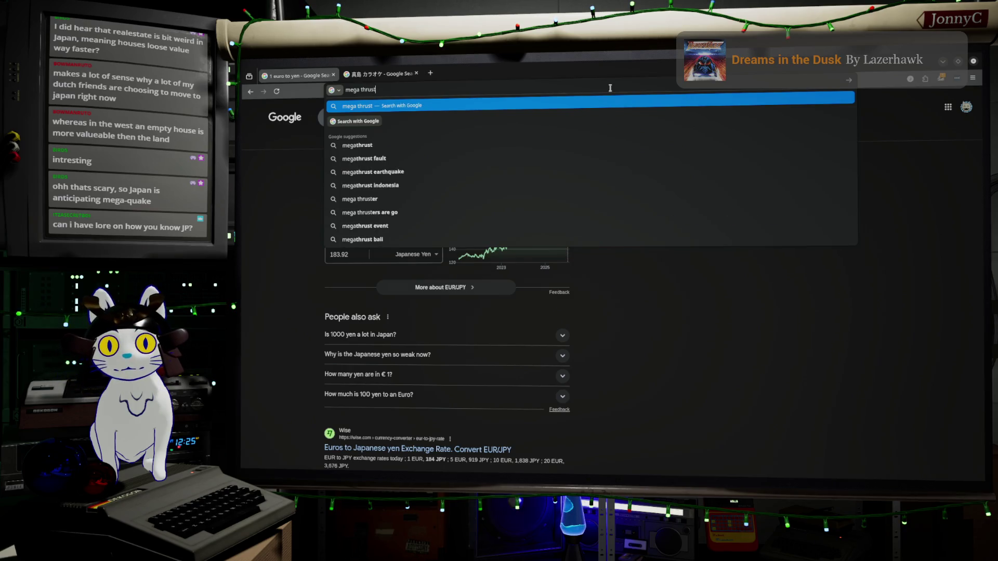
key("Down")
key("Down")
key("Return")
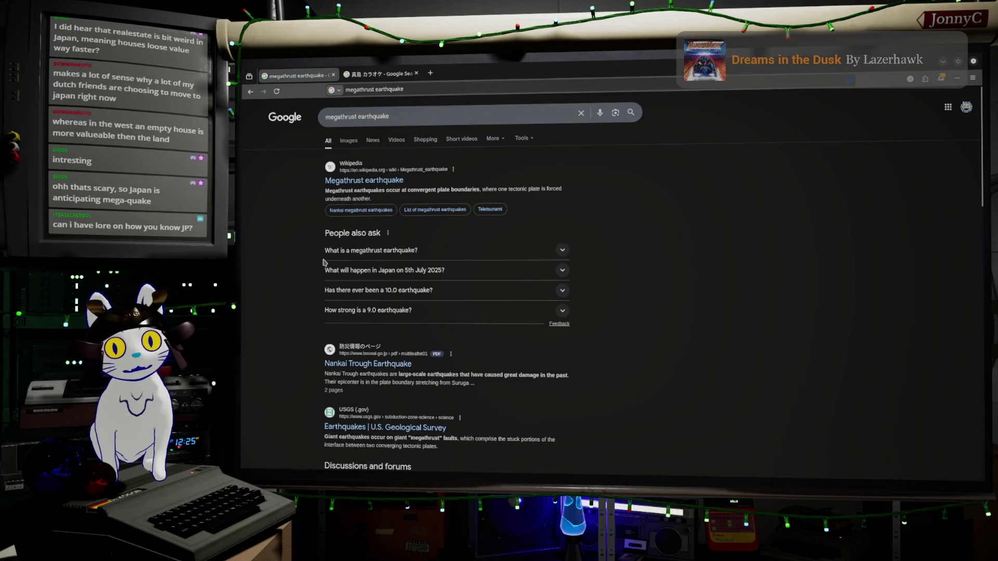
scroll(323, 262, "down", 3)
scroll(323, 261, "up", 1)
scroll(323, 263, "up", 2)
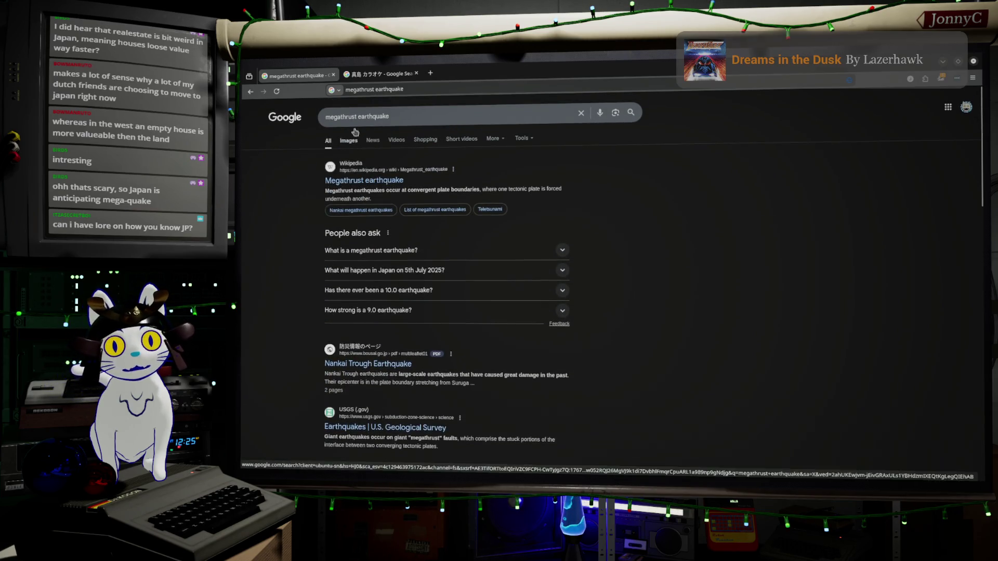
Step: Refine the search to 'megathrust earthquake 1900' and open the Springer earthquake map image
left_click(400, 118)
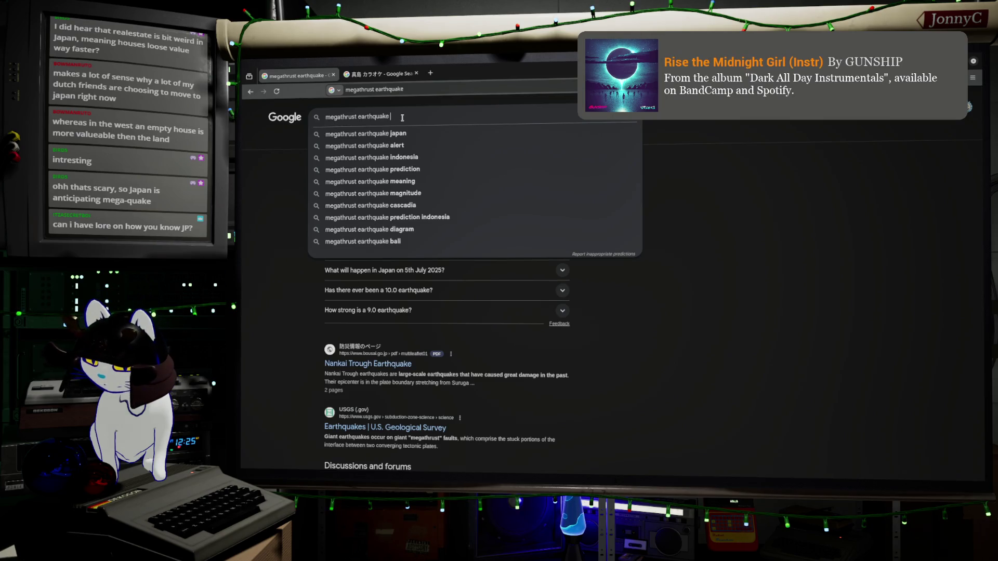
type("900")
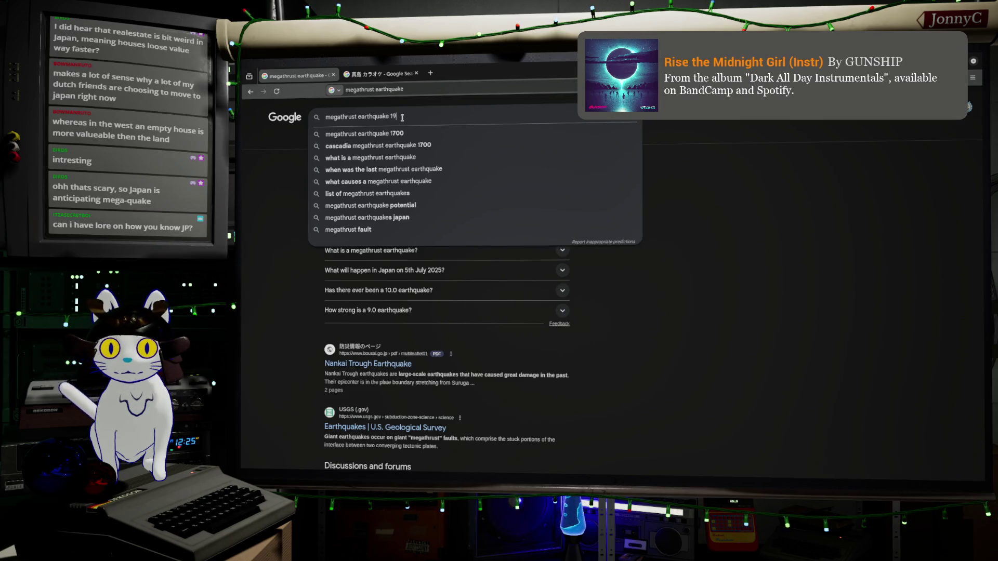
key("Return")
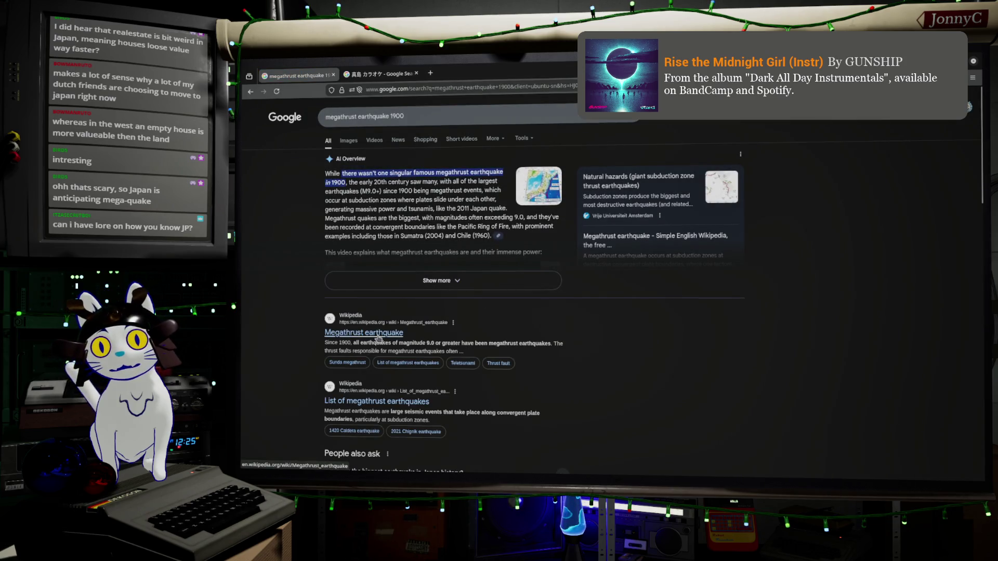
left_click(538, 186)
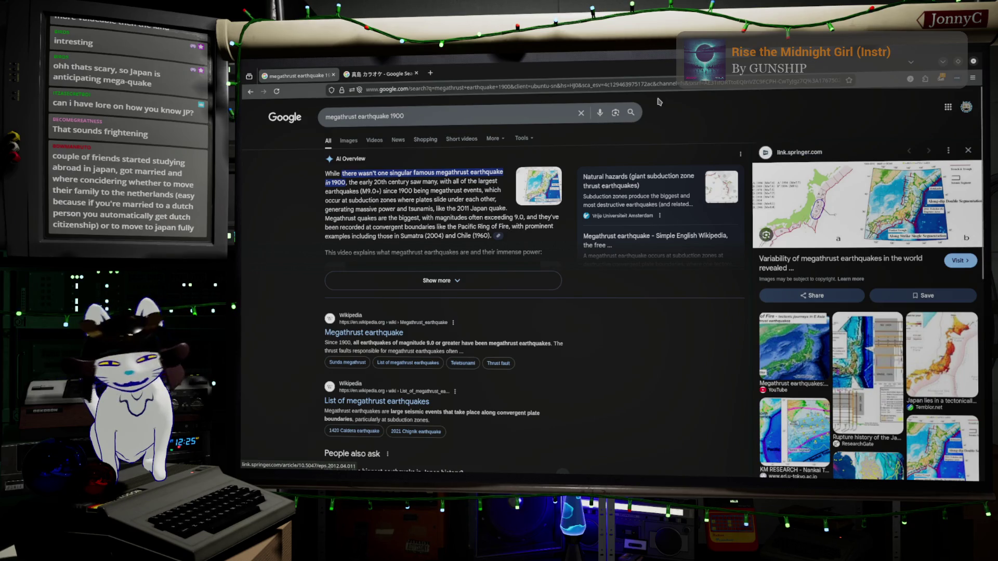
scroll(701, 344, "down", 5)
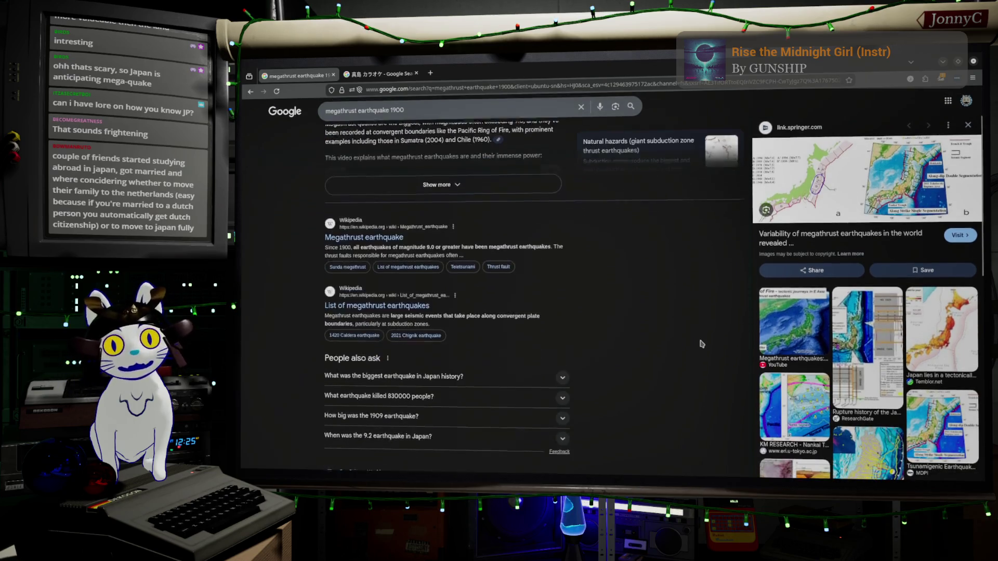
scroll(701, 344, "down", 12)
scroll(667, 329, "up", 7)
scroll(667, 329, "up", 10)
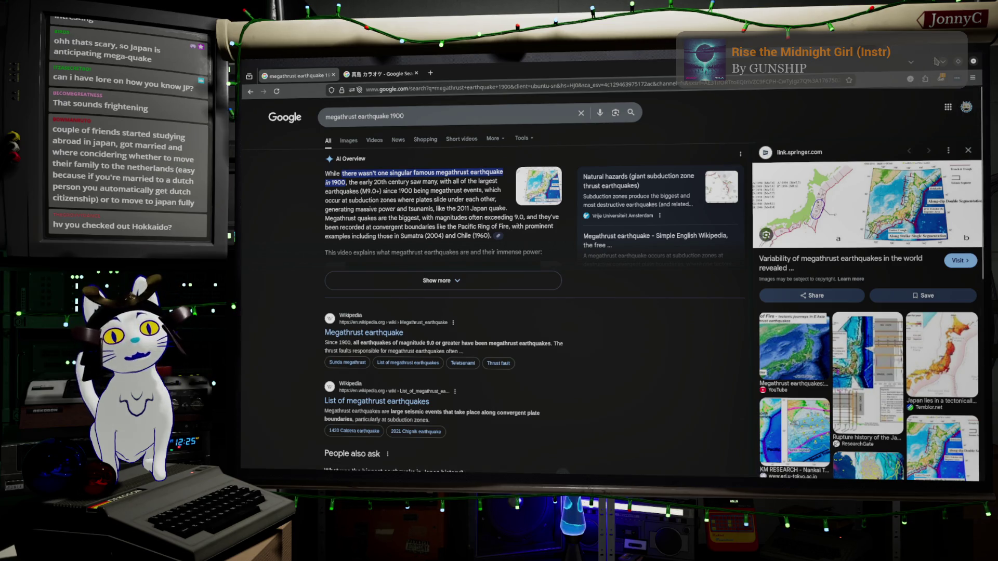
triple_click(450, 110)
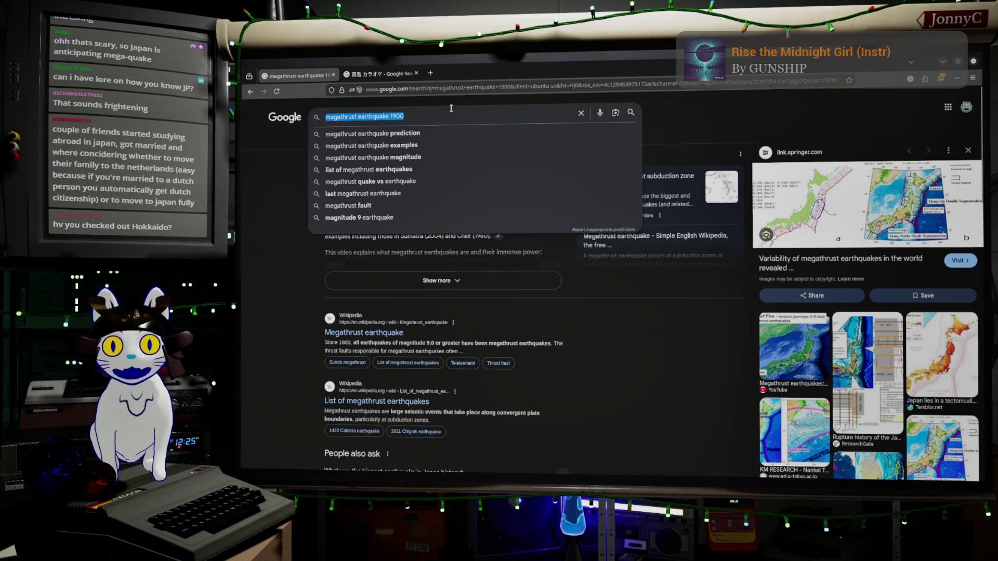
Step: Search for 'aomori' and scroll through its image results
type("aomori")
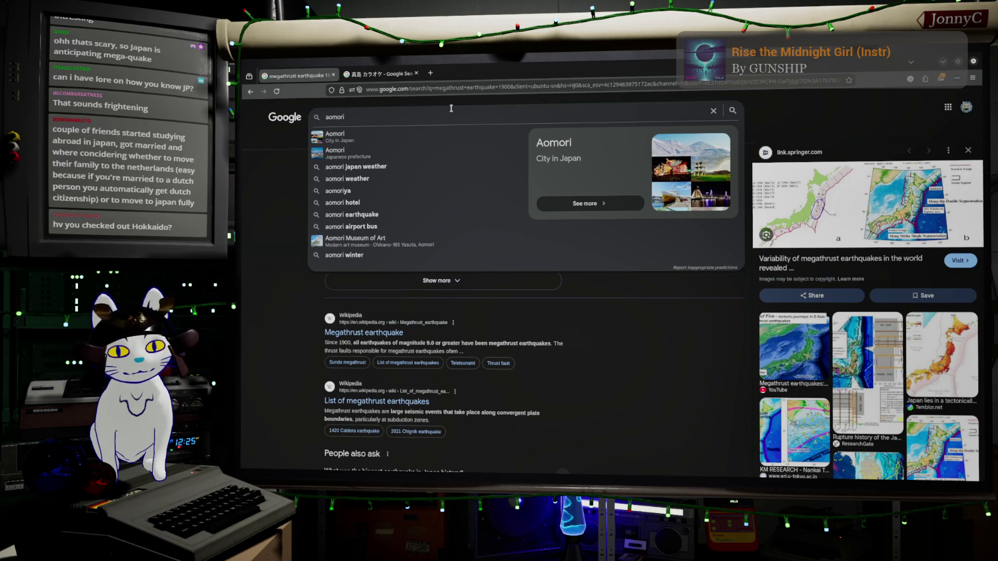
key("Return")
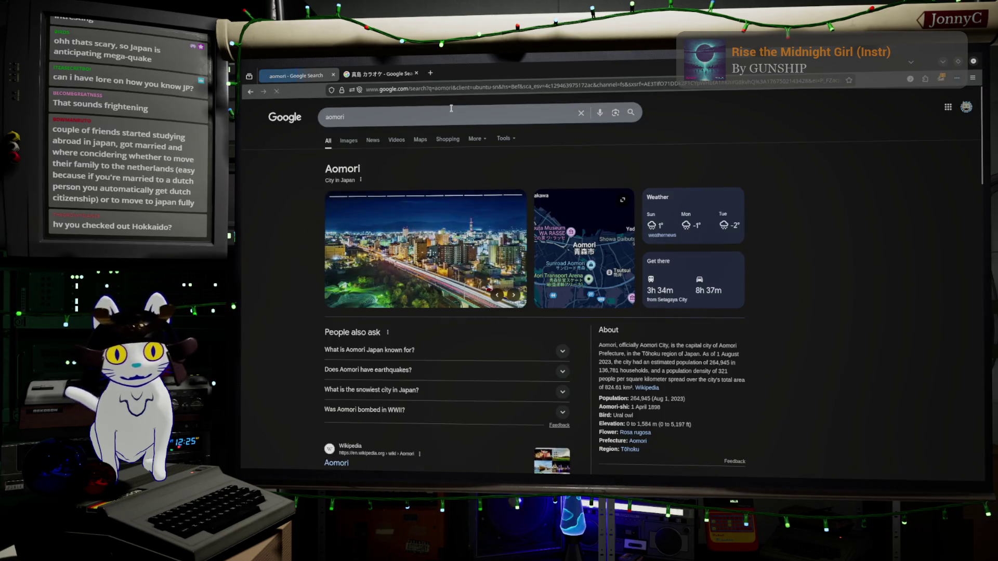
left_click(348, 140)
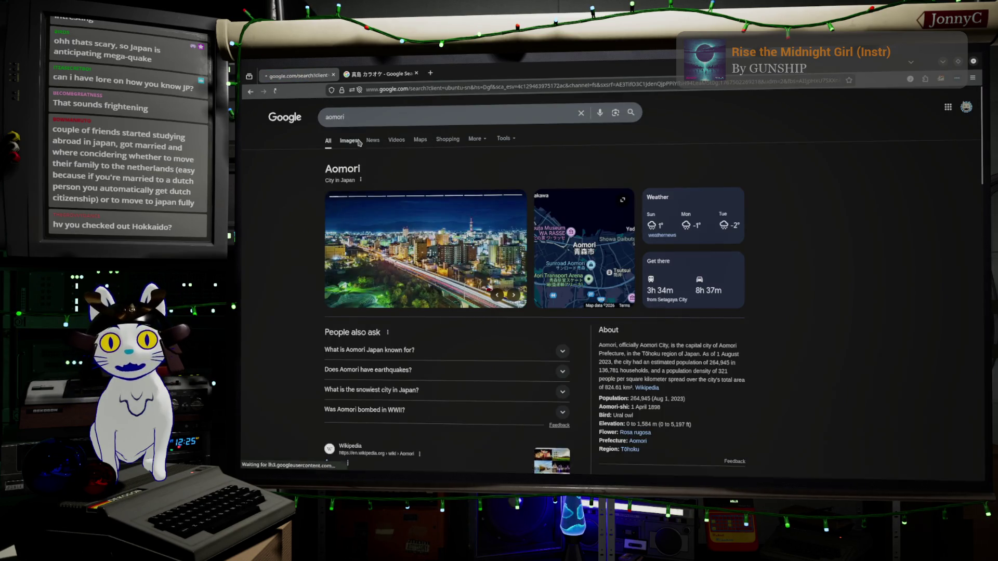
scroll(591, 266, "down", 5)
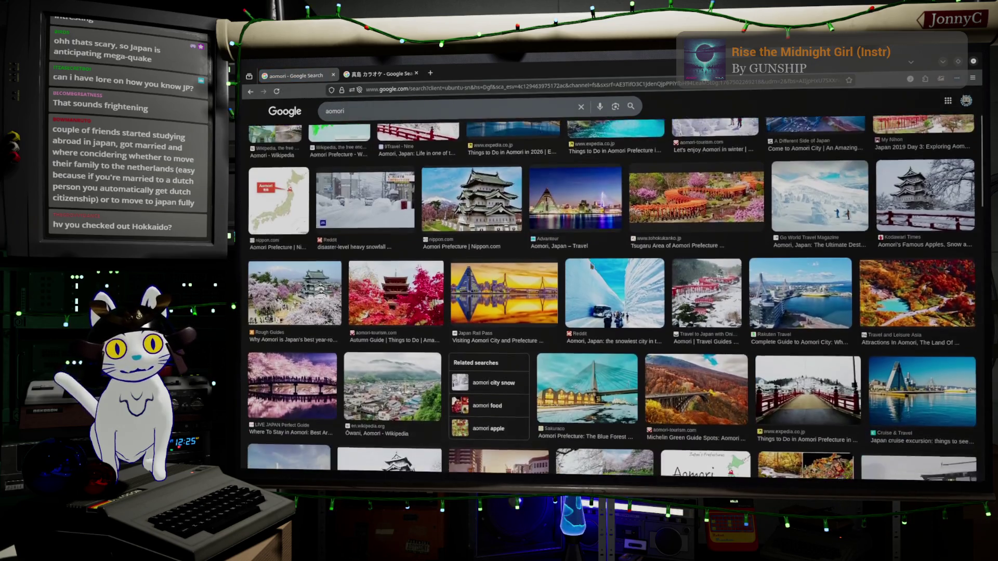
scroll(591, 265, "down", 10)
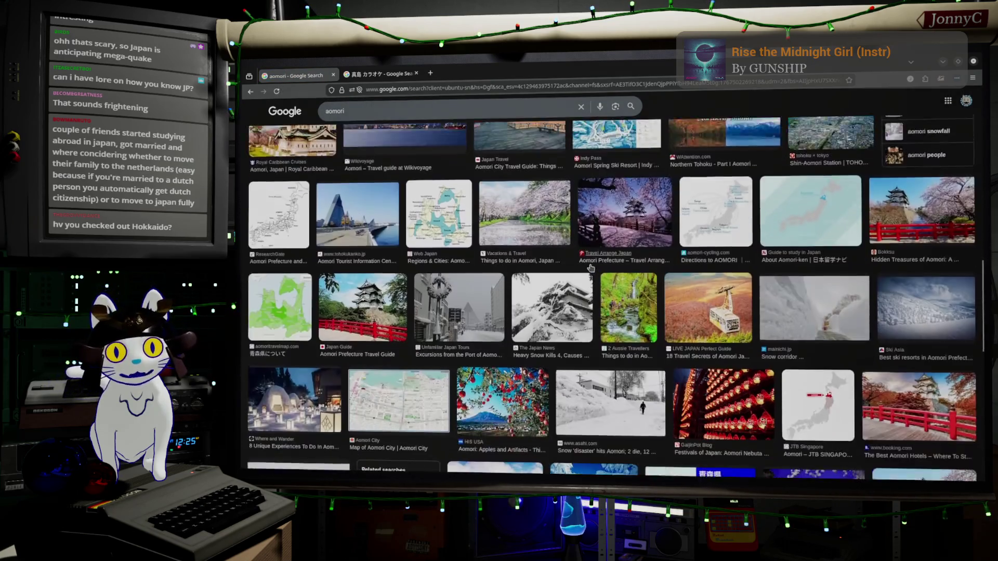
scroll(590, 268, "down", 10)
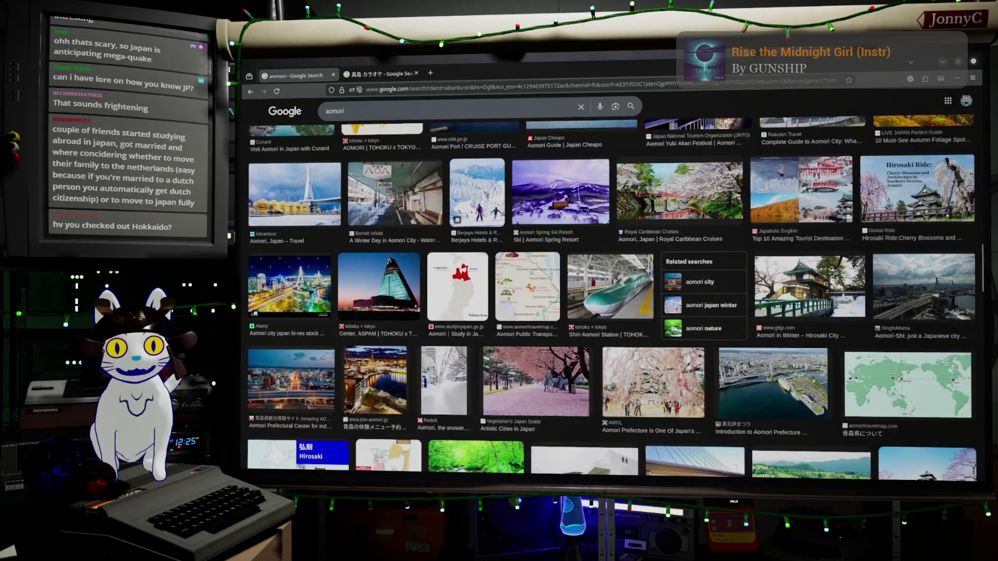
scroll(591, 267, "down", 10)
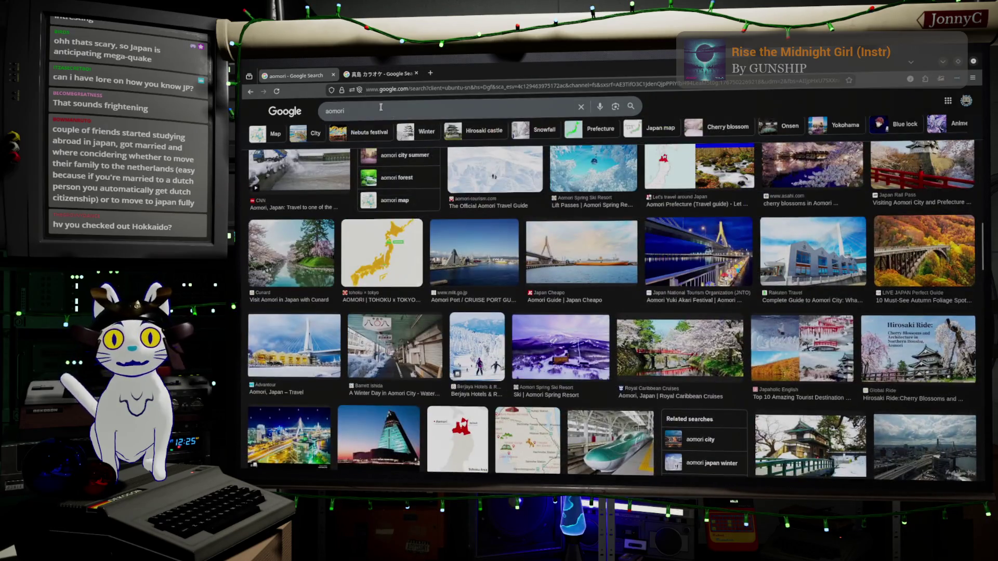
left_click(401, 115)
type("apples")
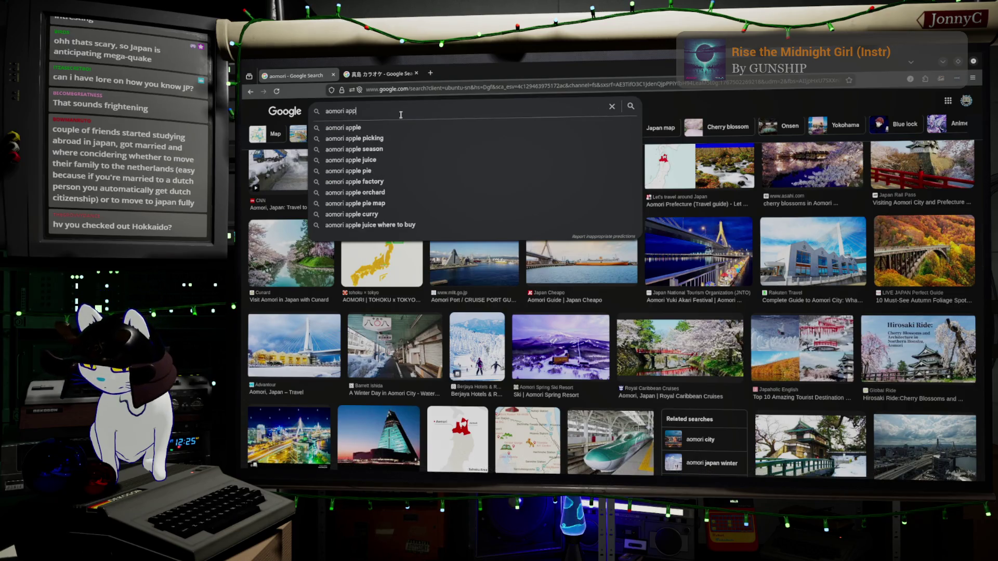
key("Return")
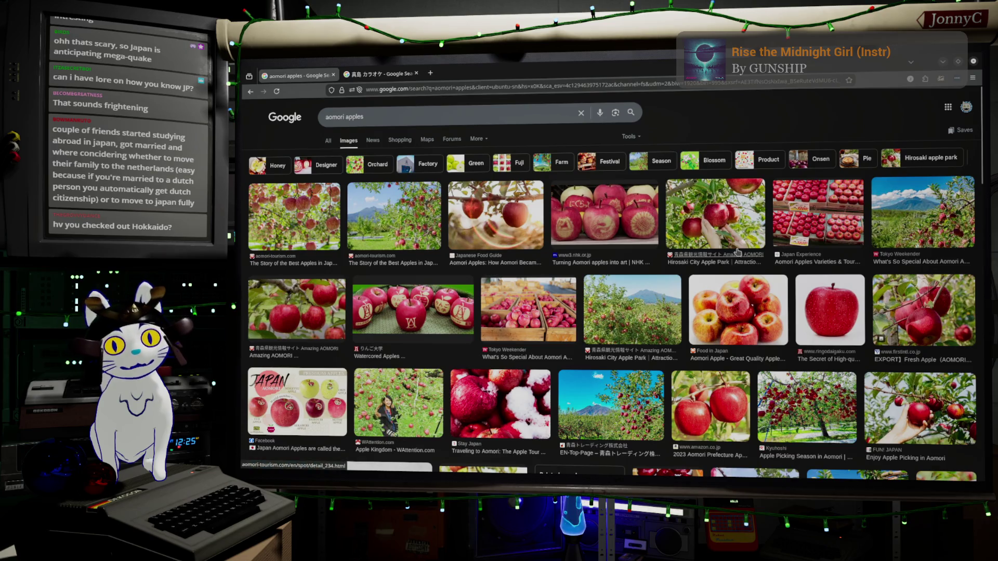
scroll(738, 252, "down", 1)
scroll(738, 251, "down", 8)
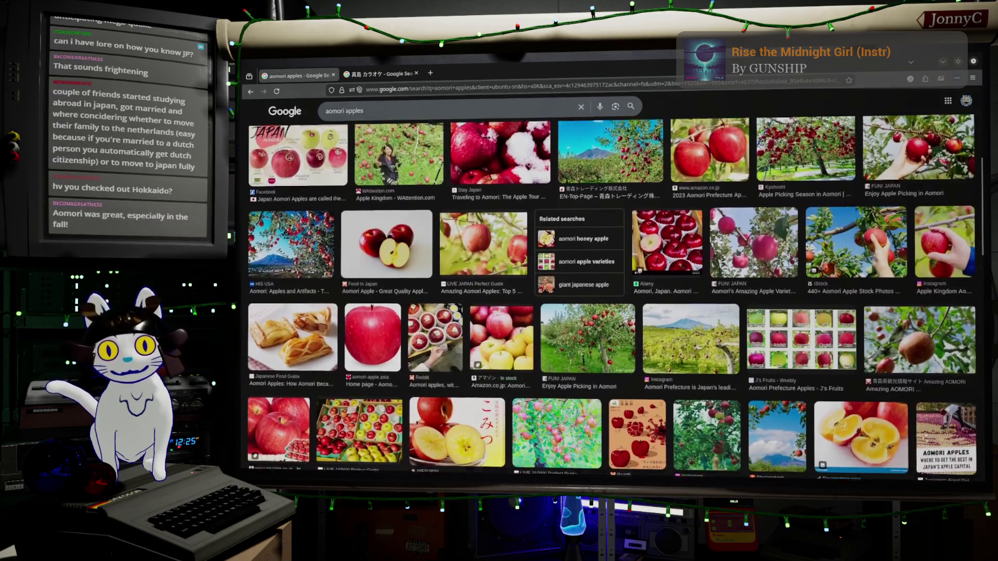
scroll(738, 252, "down", 12)
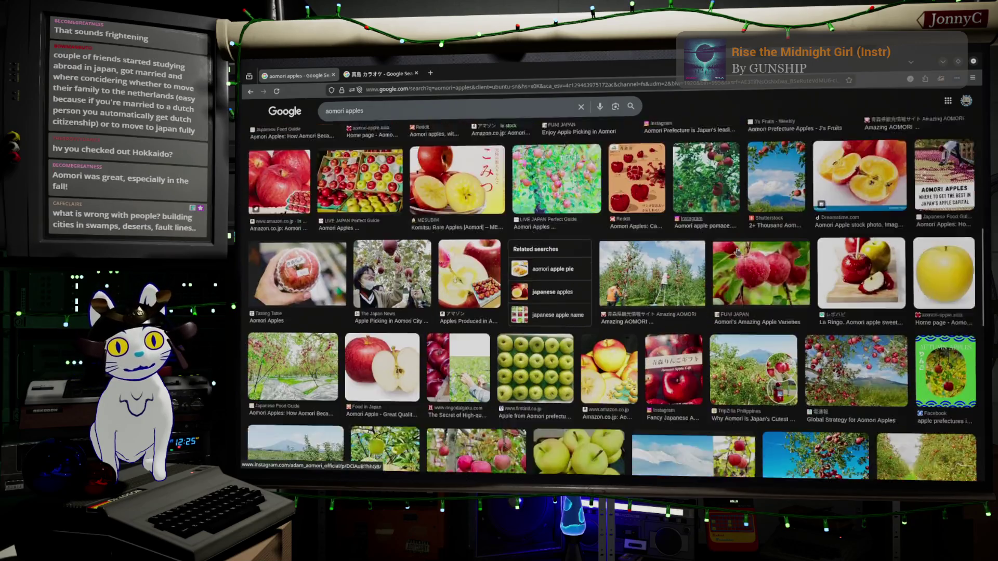
scroll(738, 253, "down", 10)
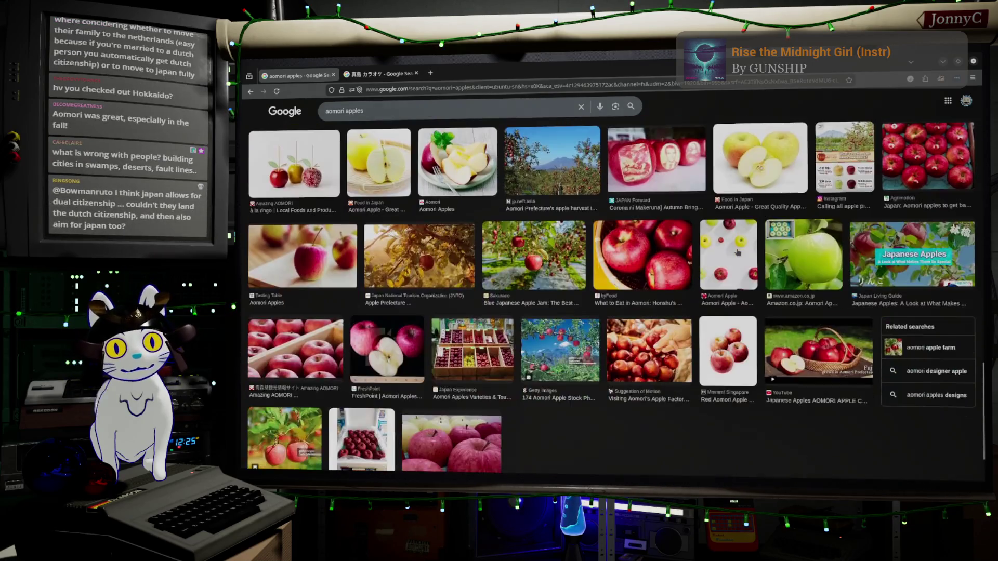
scroll(738, 251, "down", 10)
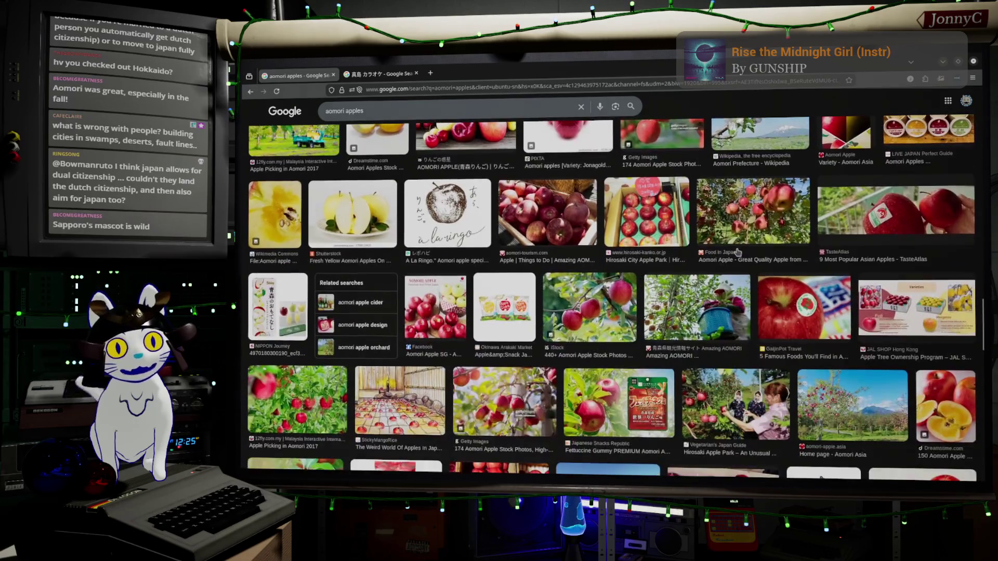
scroll(737, 252, "up", 20)
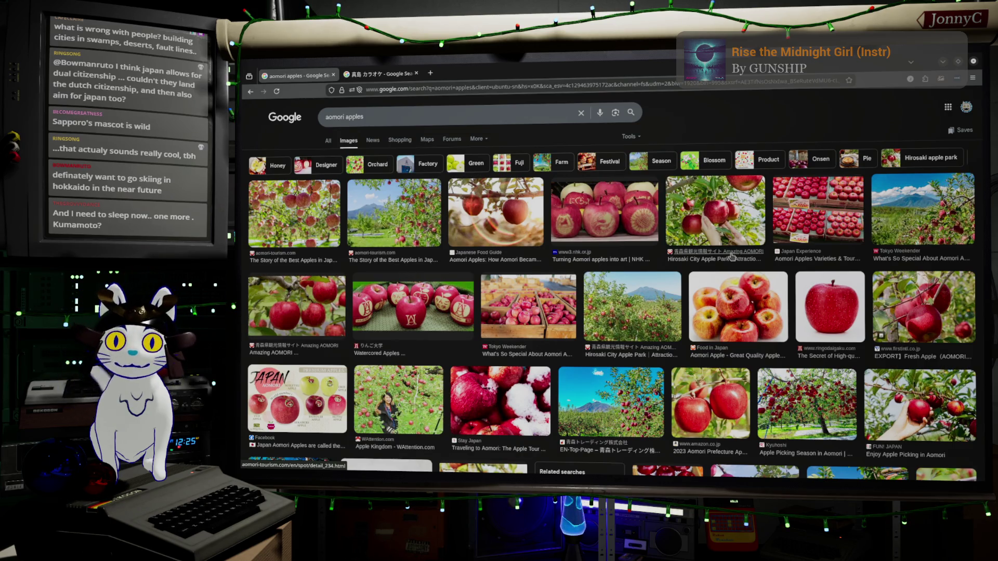
Step: Replace the query with 'sapporo mascot' and preview the Melon Kuma mascot photo
left_click(531, 116)
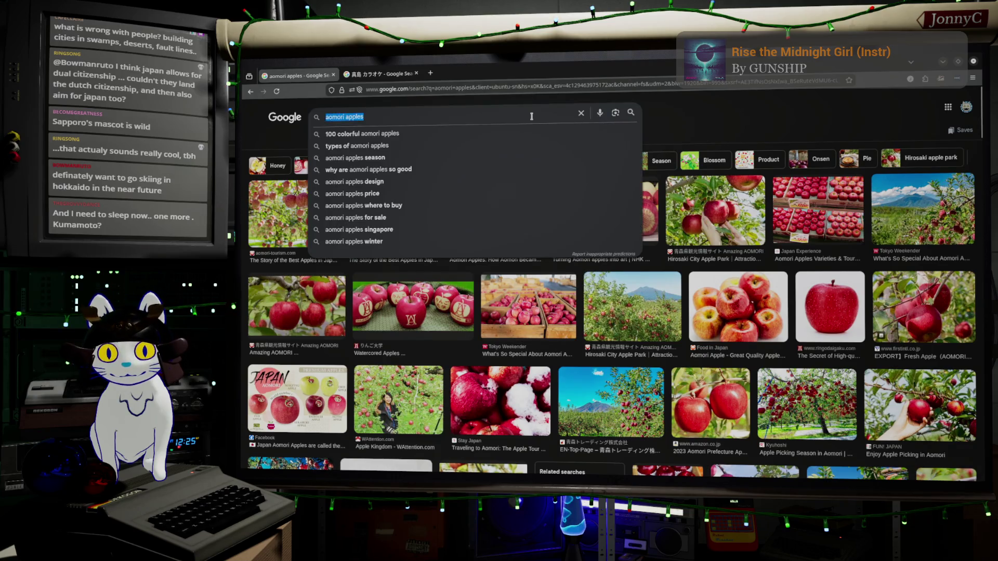
left_click(531, 116)
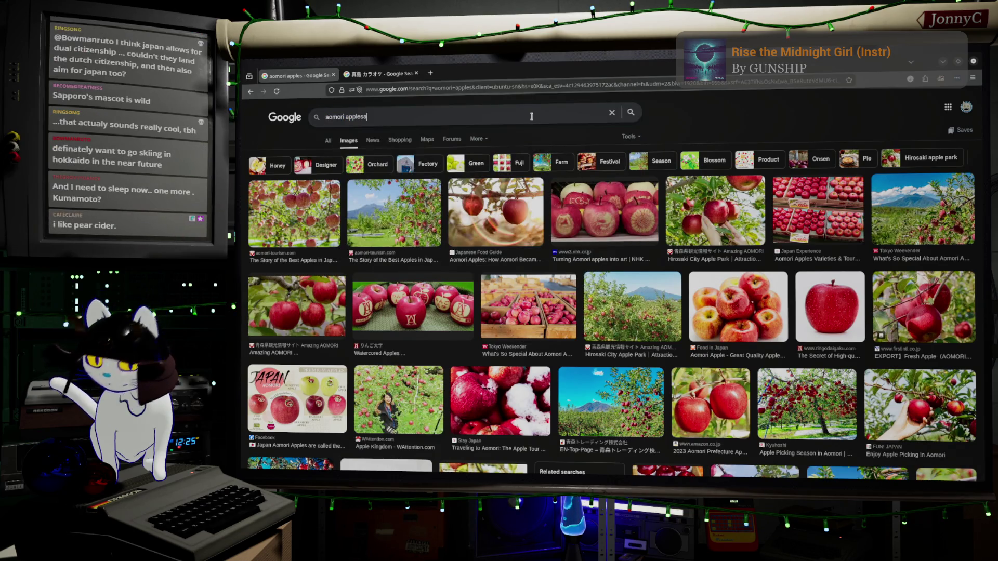
key("BackSpace")
key("BackSpace")
key("BackSpace")
key("BackSpace")
key("BackSpace")
key("BackSpace")
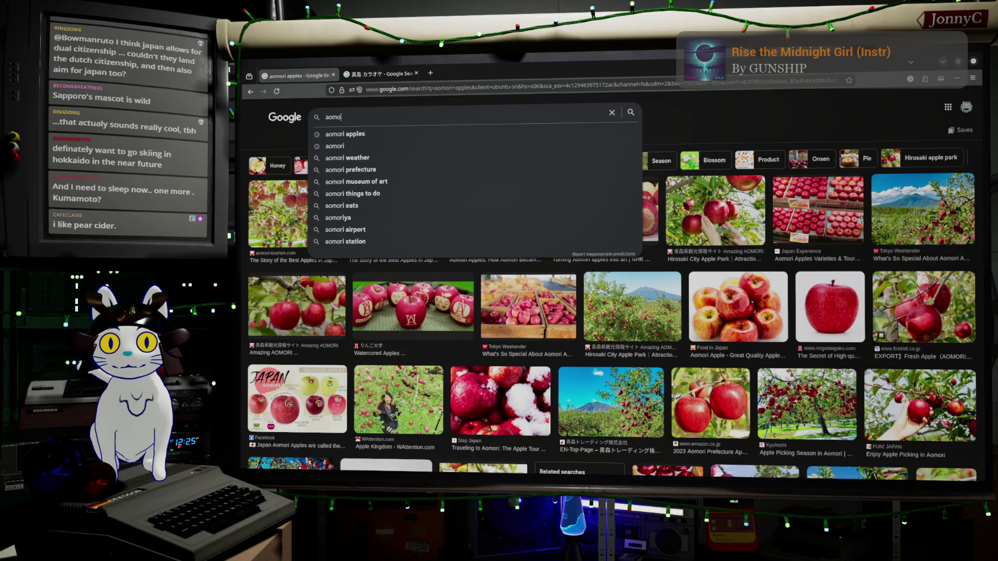
type("sappo")
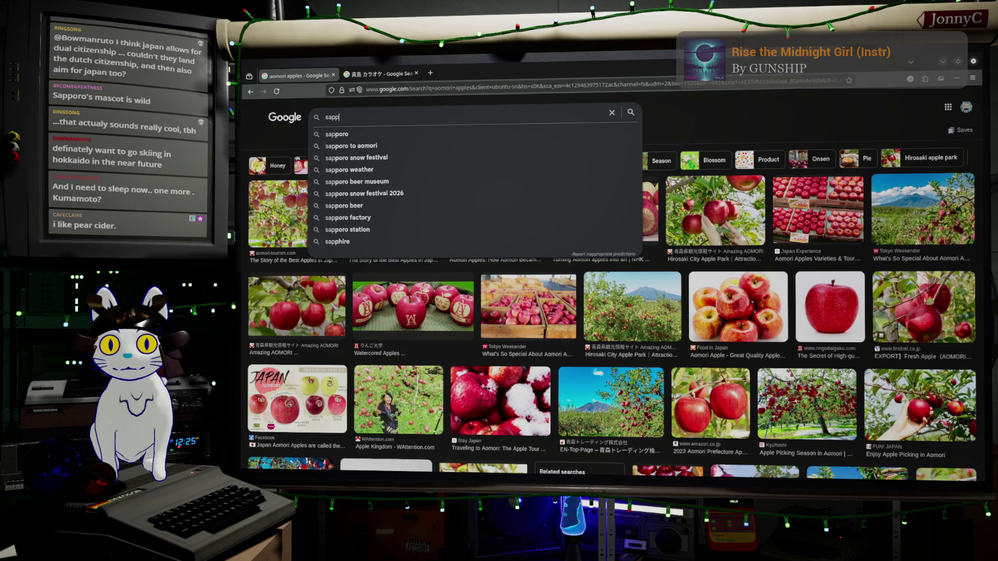
type("ro ")
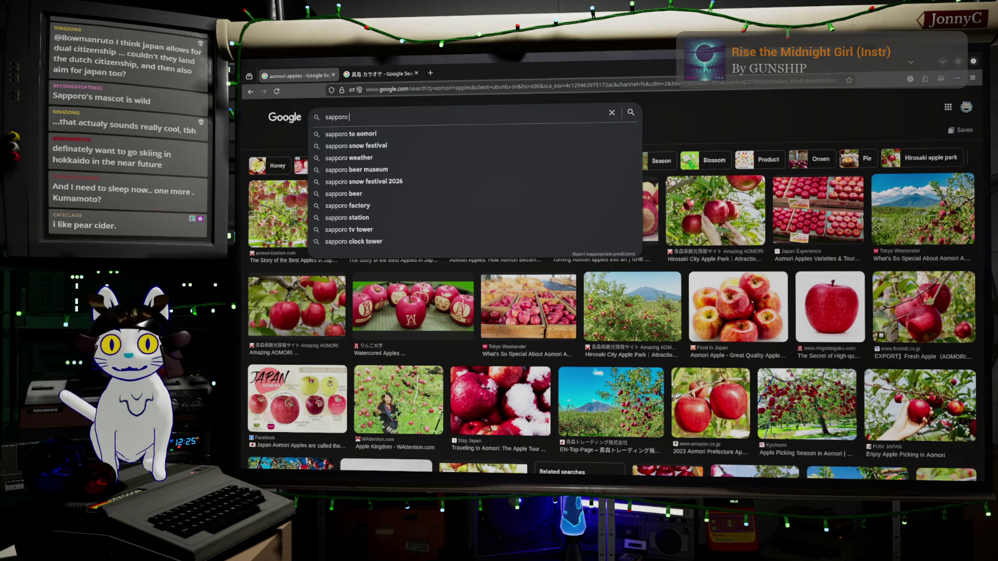
type("masco")
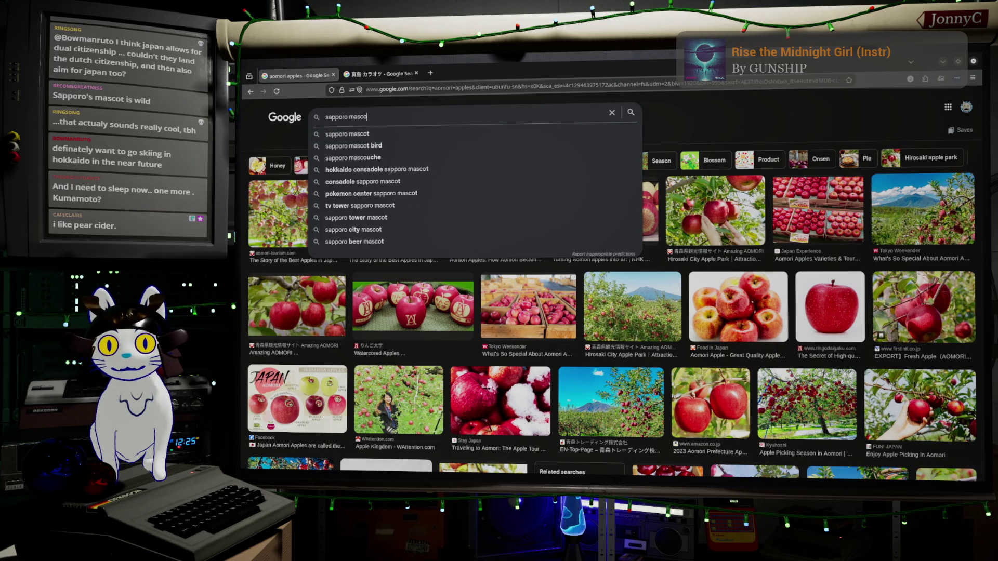
type("t")
key("Return")
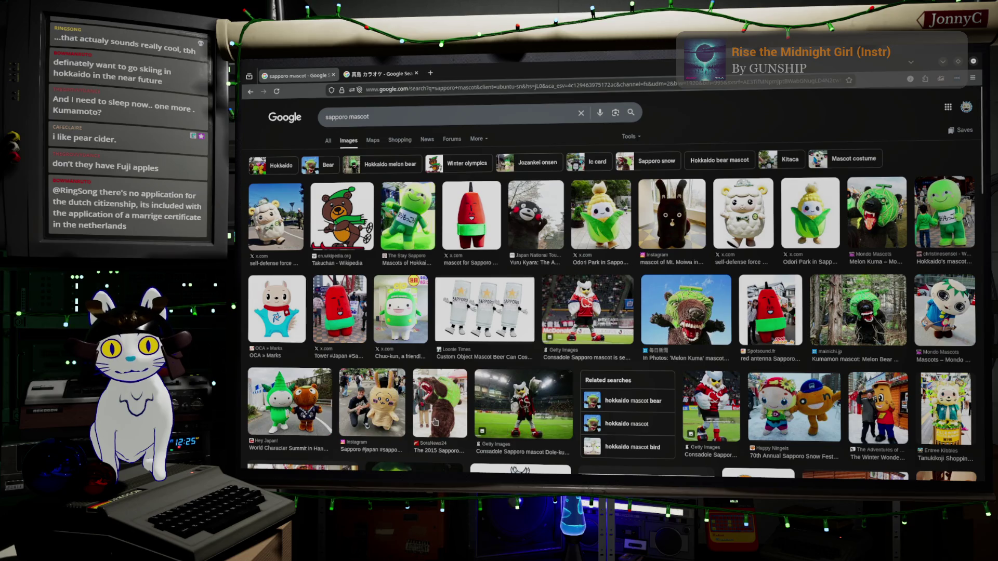
left_click(678, 311)
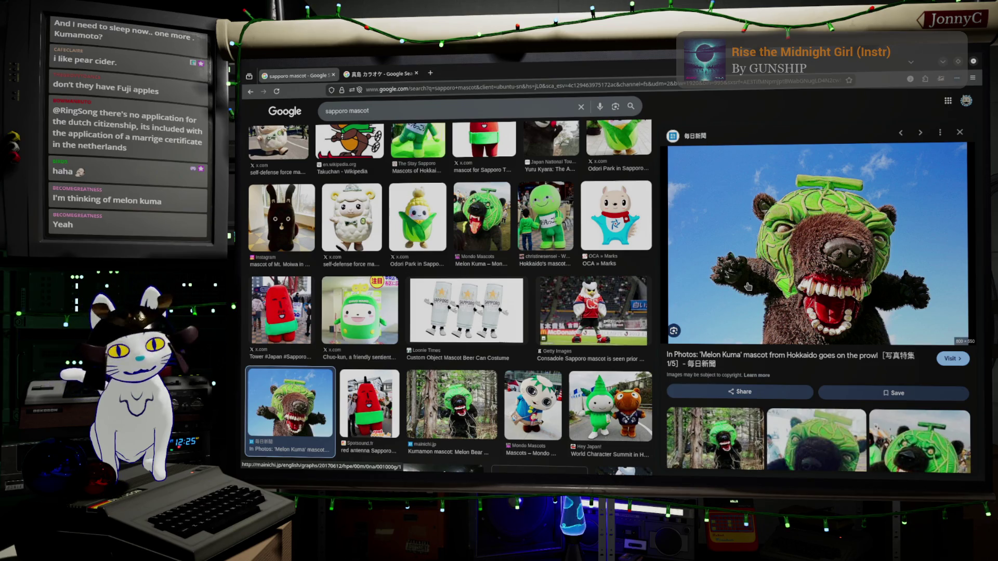
left_click(433, 110)
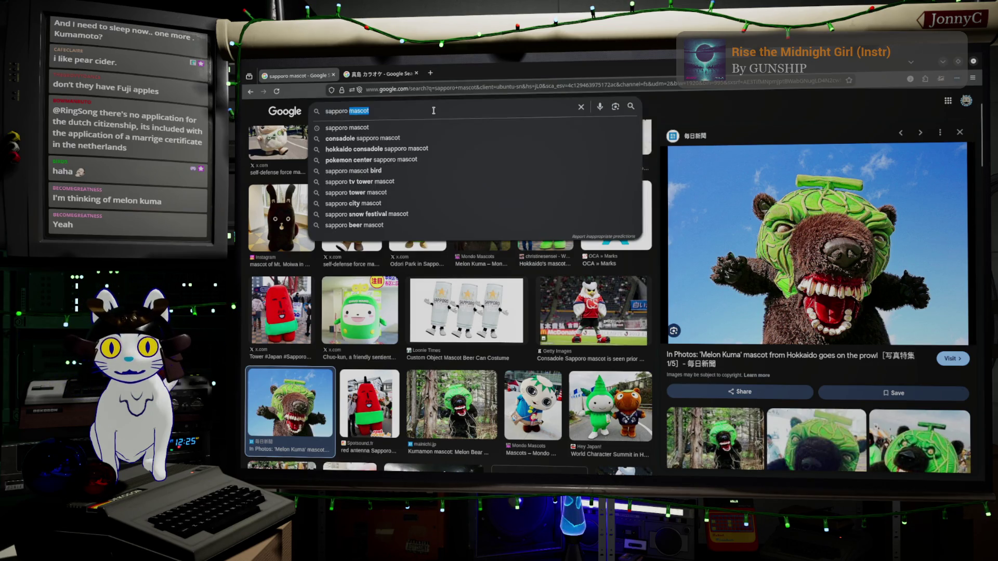
Step: Search images for 'karuizawa', scroll through the results, and start extending the query with 'ski'
type("kar")
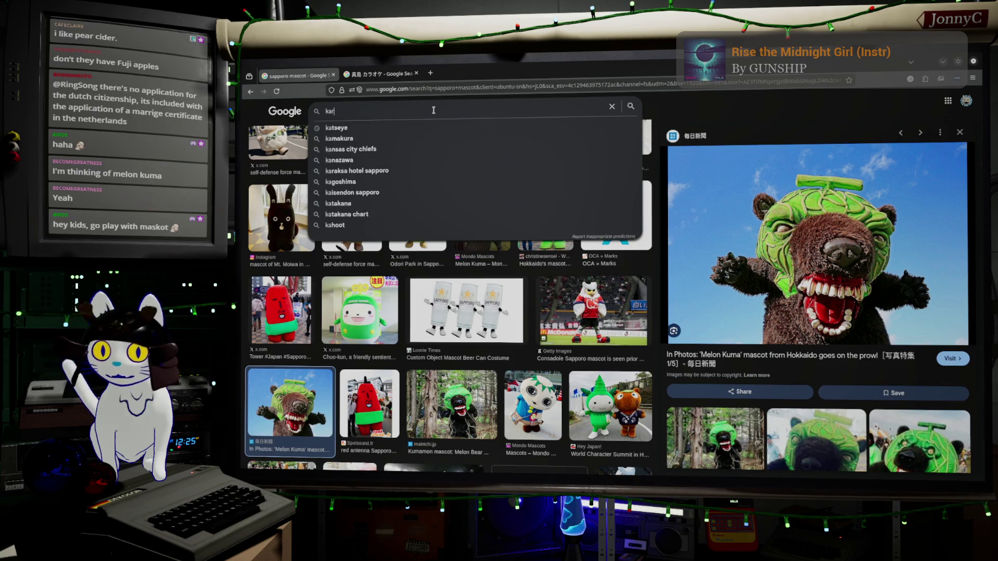
type("uizawa")
key("Return")
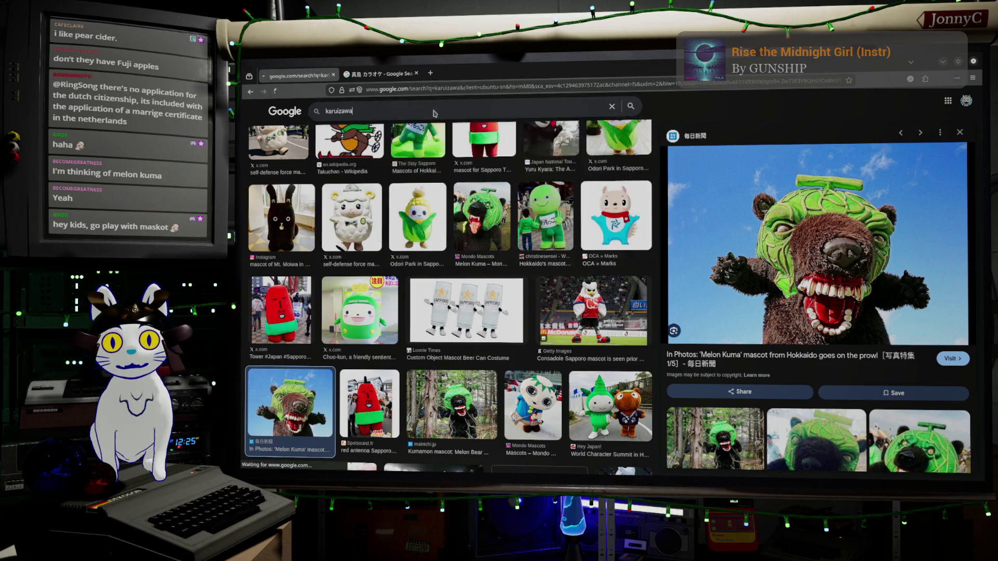
scroll(503, 210, "down", 3)
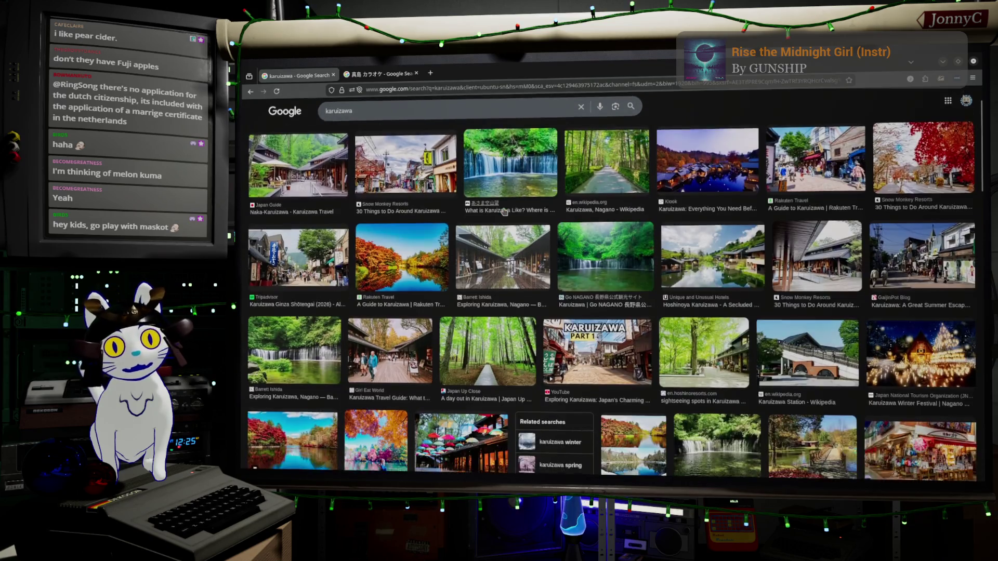
scroll(503, 211, "down", 1)
scroll(503, 210, "down", 10)
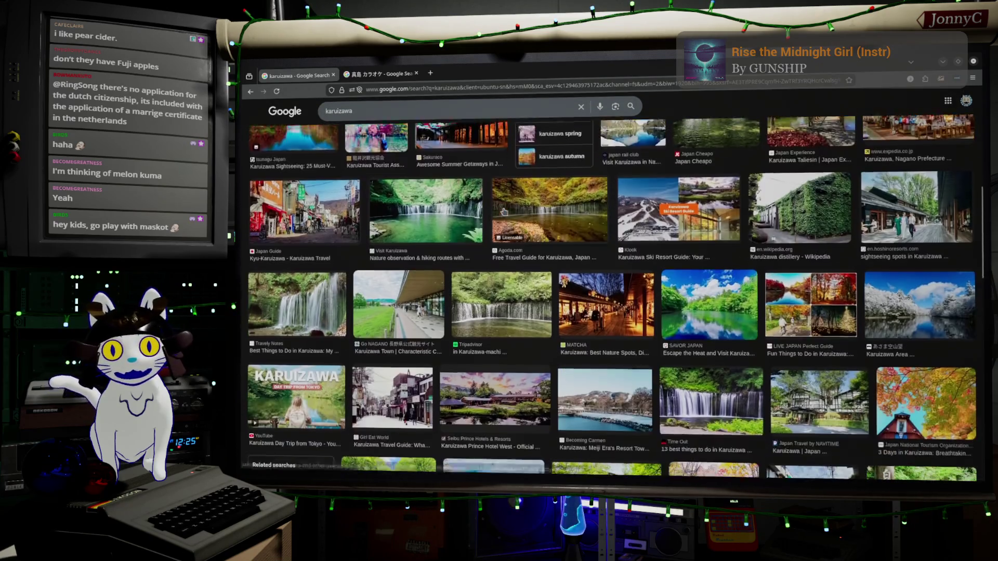
scroll(503, 211, "up", 15)
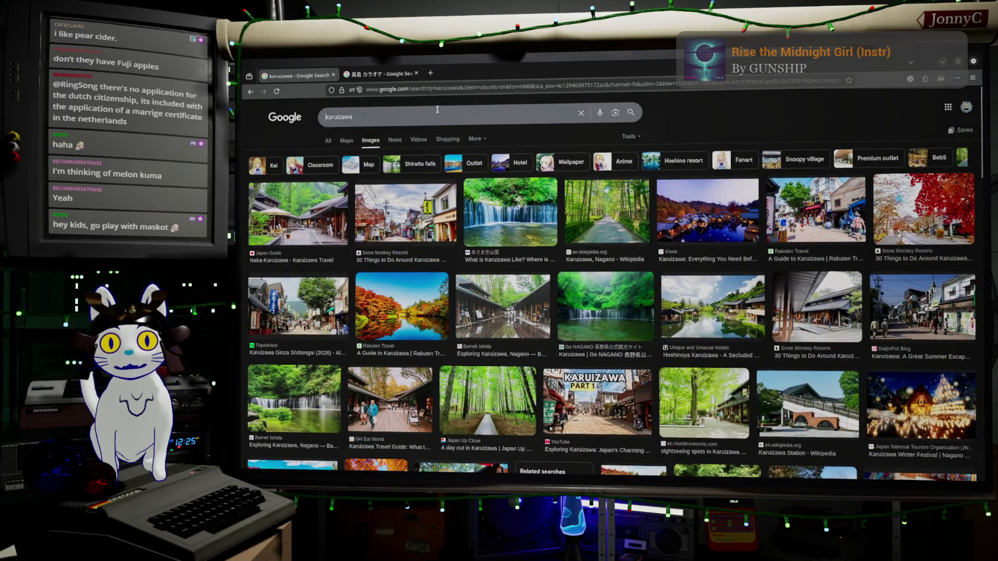
left_click(437, 110)
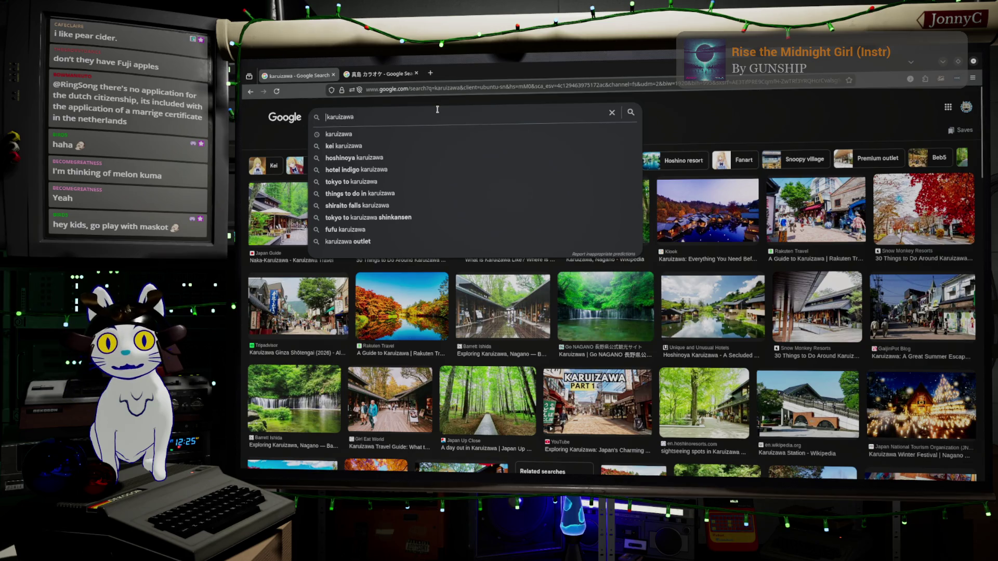
type(" ski")
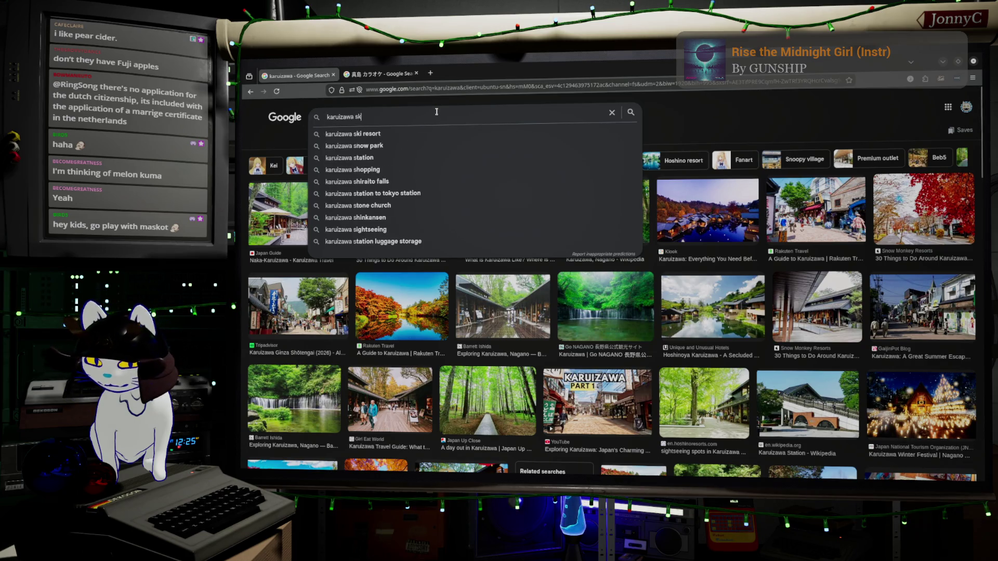
Step: Run the 'karuizawa ski resort' image search and preview the Karuizawa Prince Hotel piste map
key("Down")
key("Return")
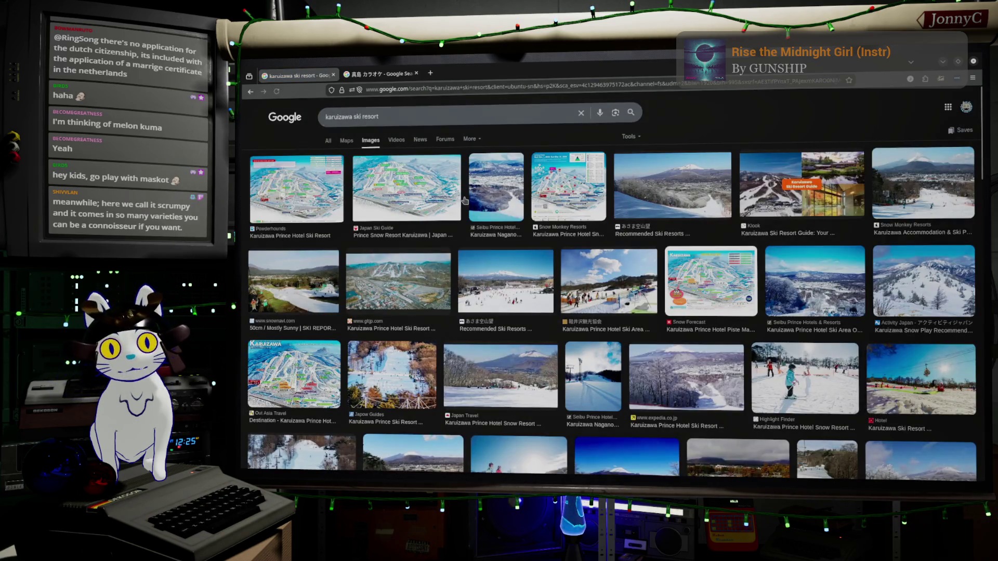
left_click(725, 279)
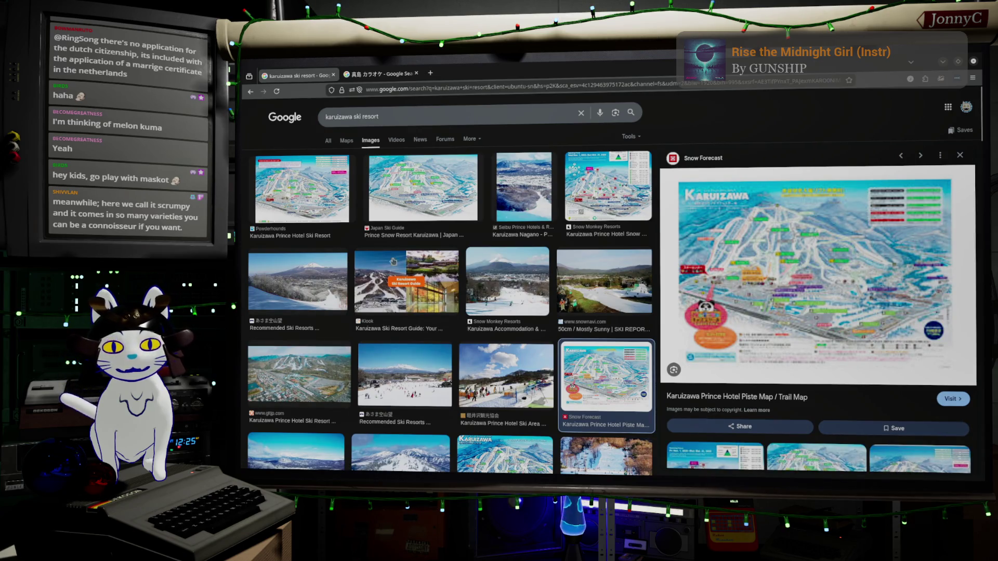
scroll(323, 277, "down", 5)
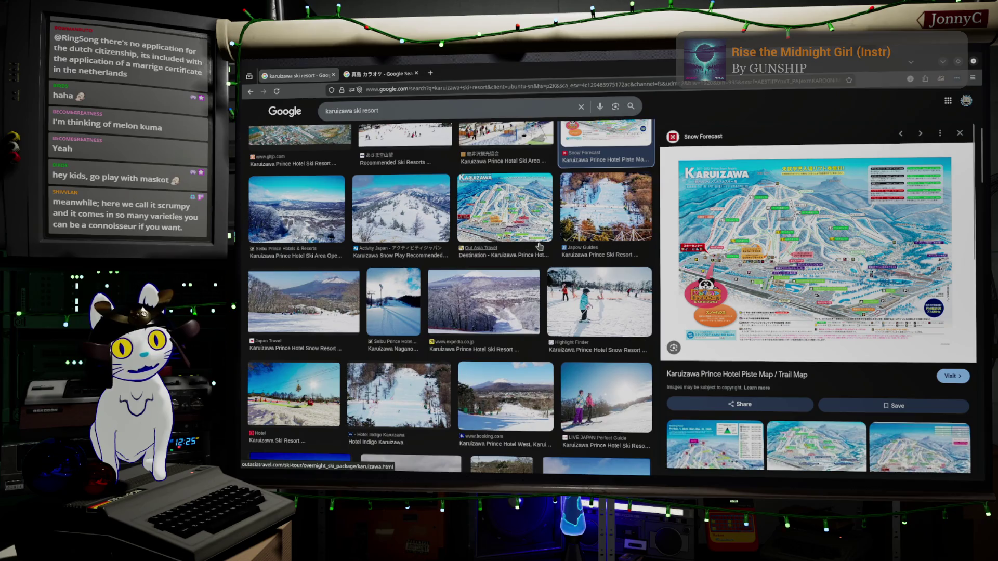
scroll(554, 218, "down", 10)
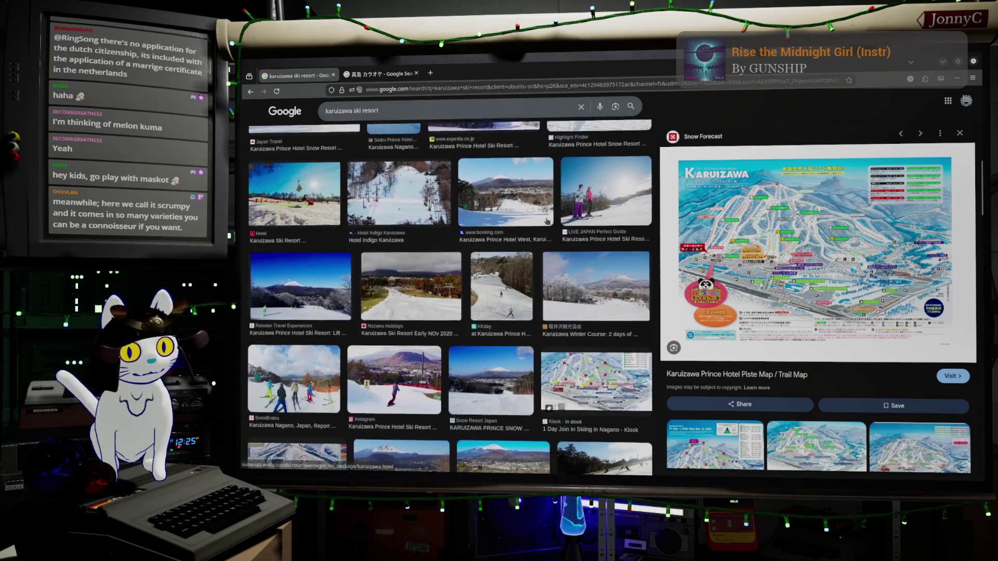
scroll(547, 221, "down", 10)
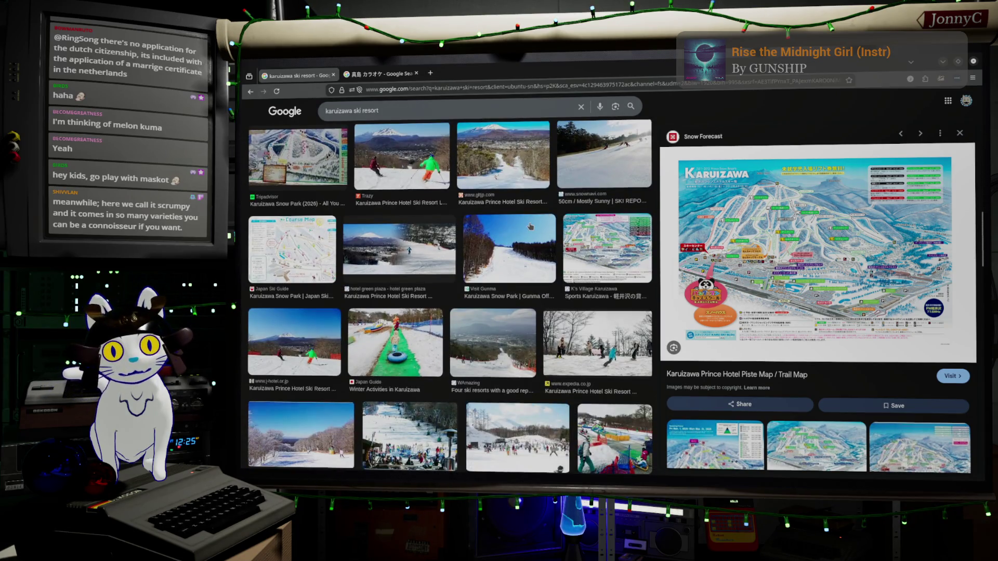
scroll(530, 226, "down", 5)
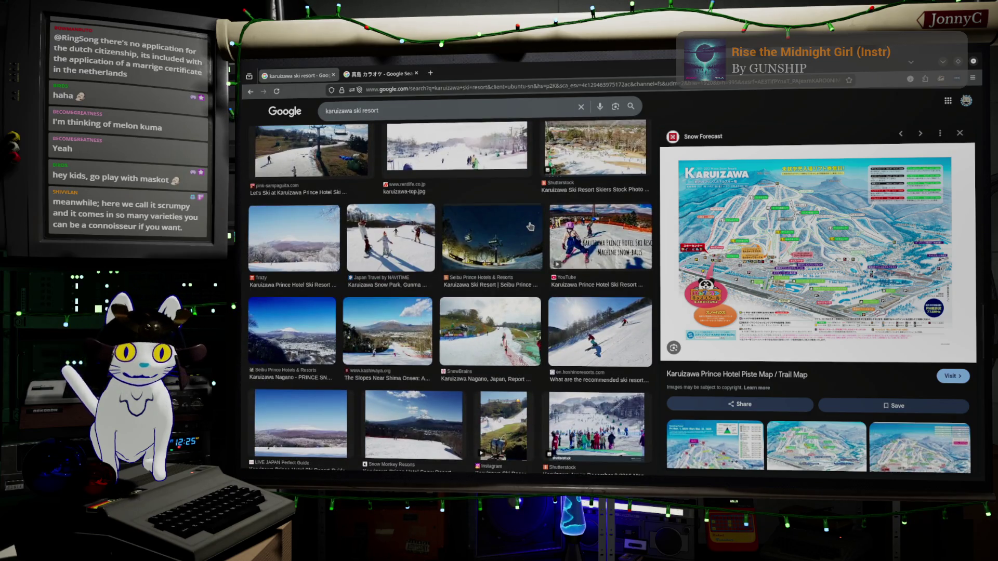
scroll(530, 226, "down", 5)
scroll(519, 227, "down", 3)
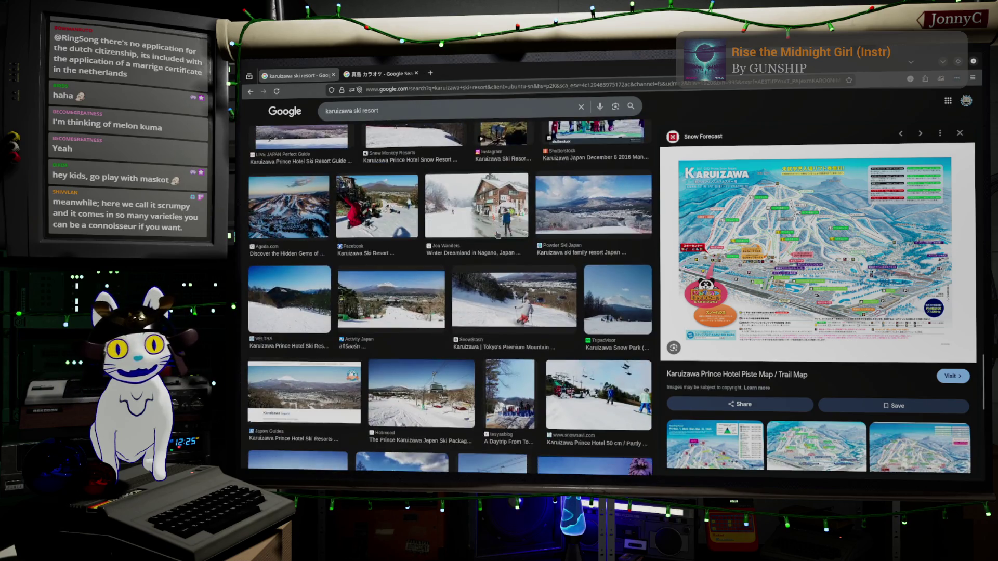
Step: Preview the SnowStash skier photo and the Hotel Green Plaza snow photo
left_click(519, 227)
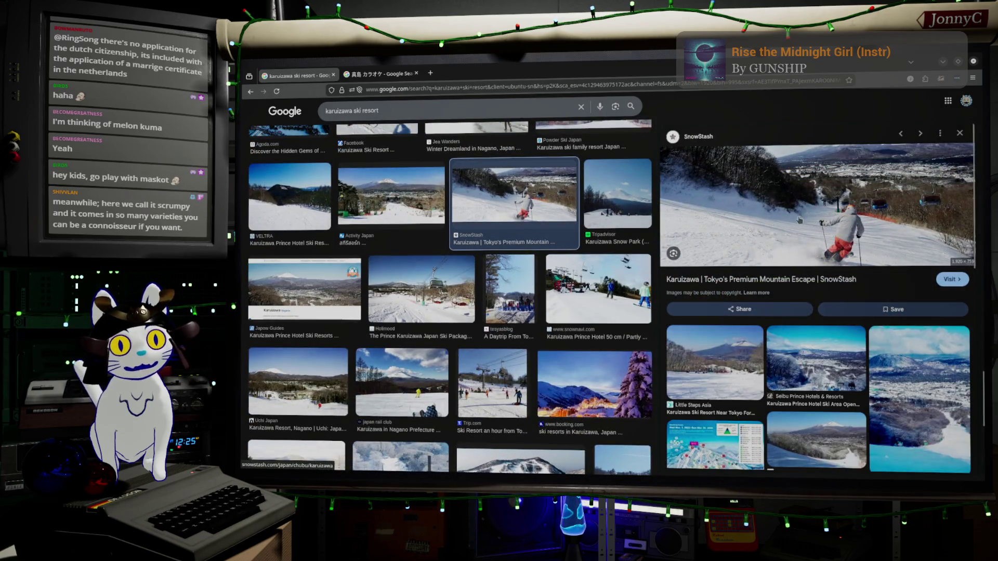
scroll(513, 326, "down", 5)
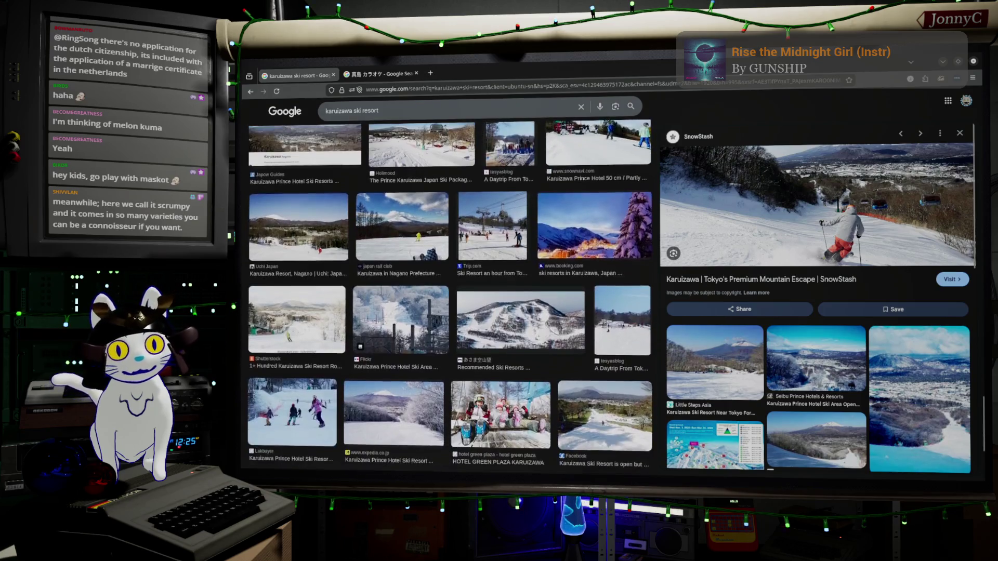
left_click(513, 325)
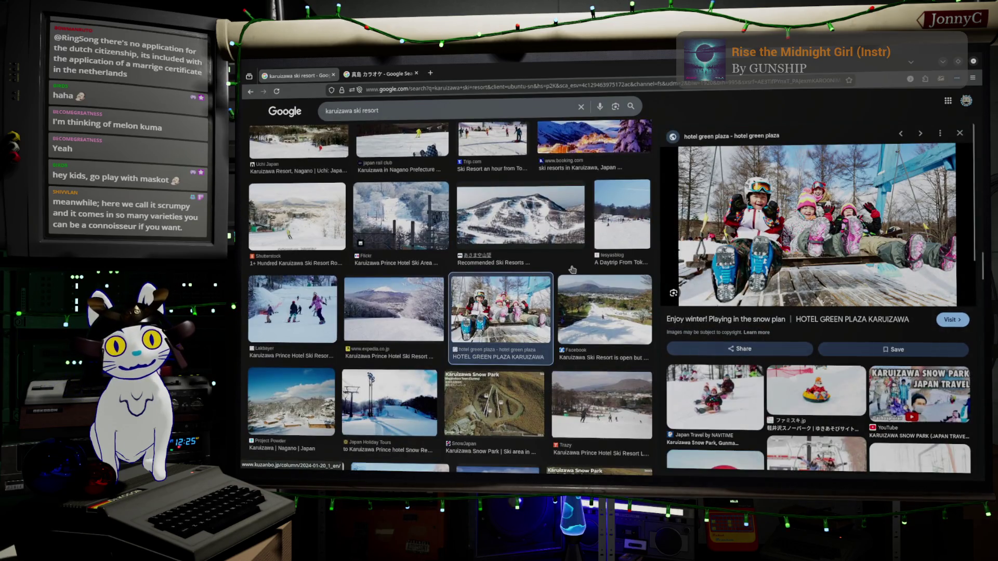
Step: Switch between the browser and Blender, dismissing the search suggestions on the ski resort results
left_click(947, 62)
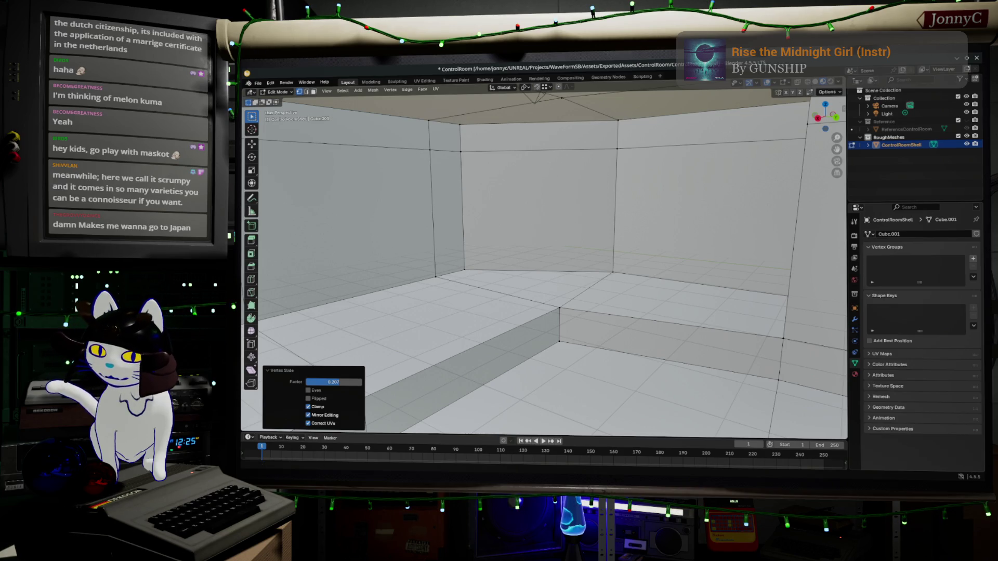
key("alt+Tab")
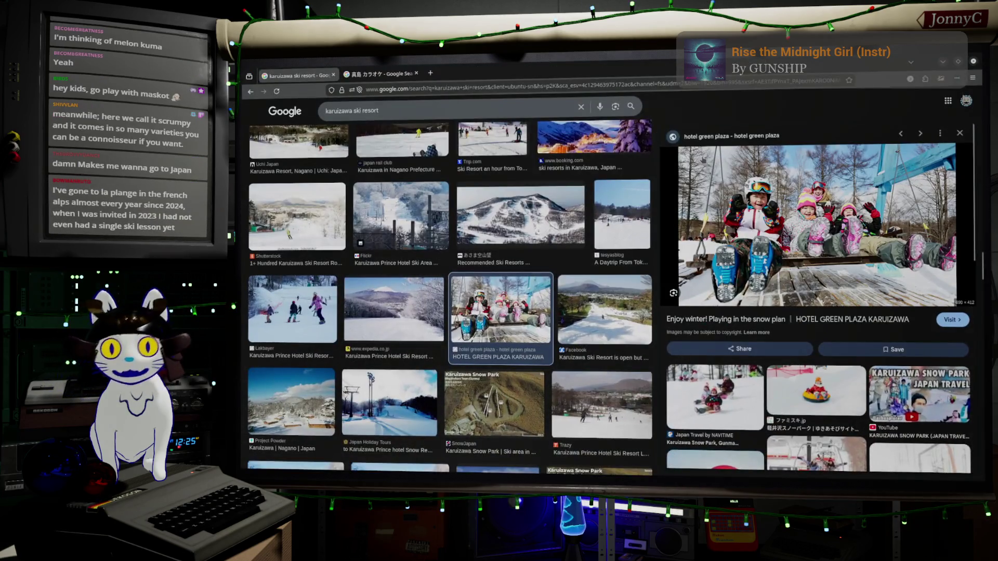
triple_click(445, 108)
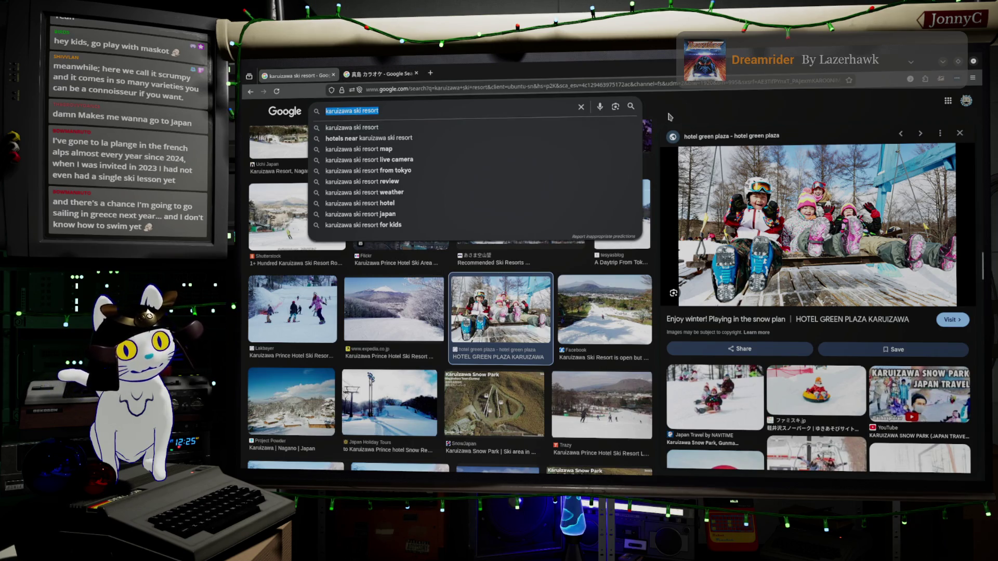
left_click(670, 117)
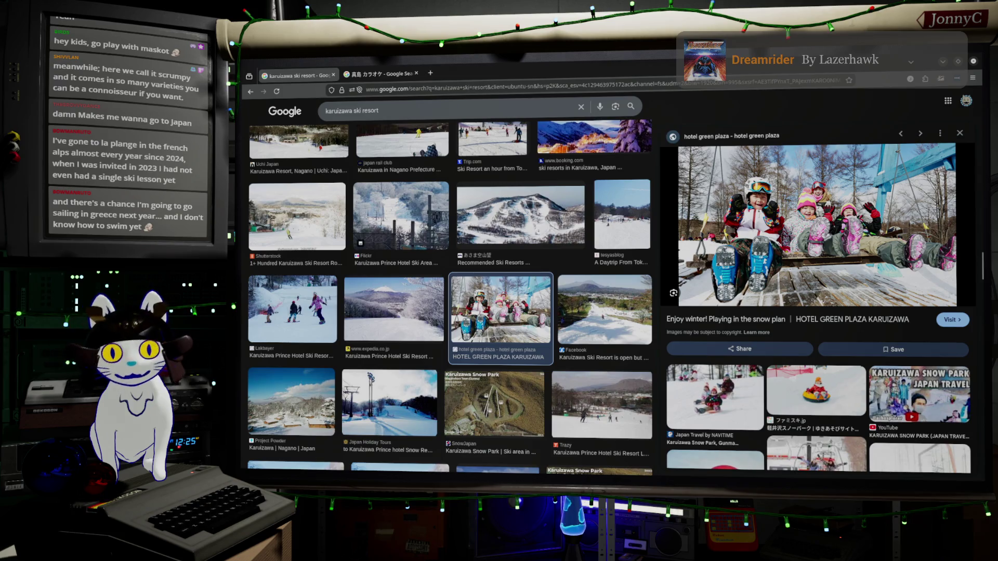
key("alt+Tab")
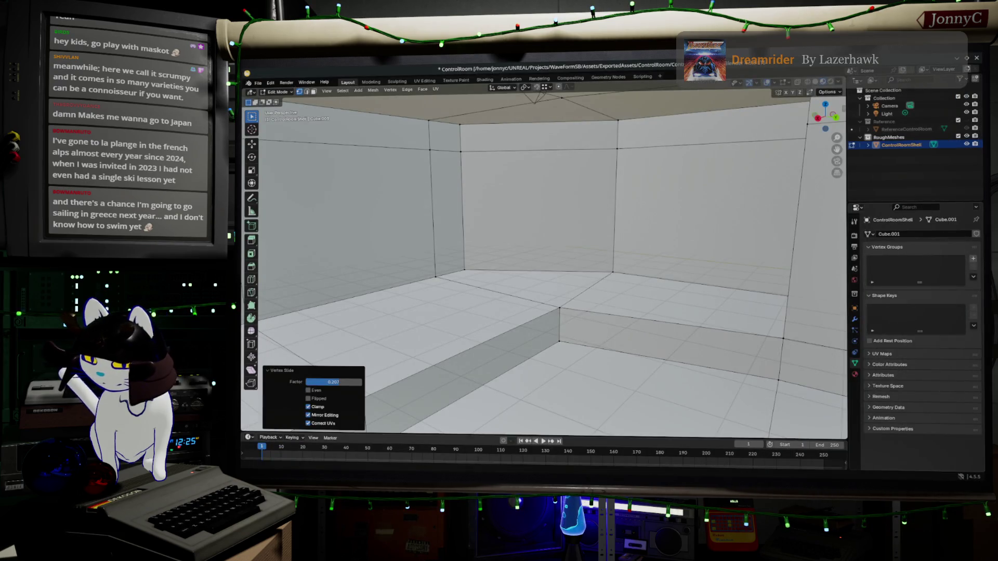
key("alt+Tab")
Step: Search Google Images for 'torii gate' and scroll through the red shrine gate results
left_click(402, 114)
type("t")
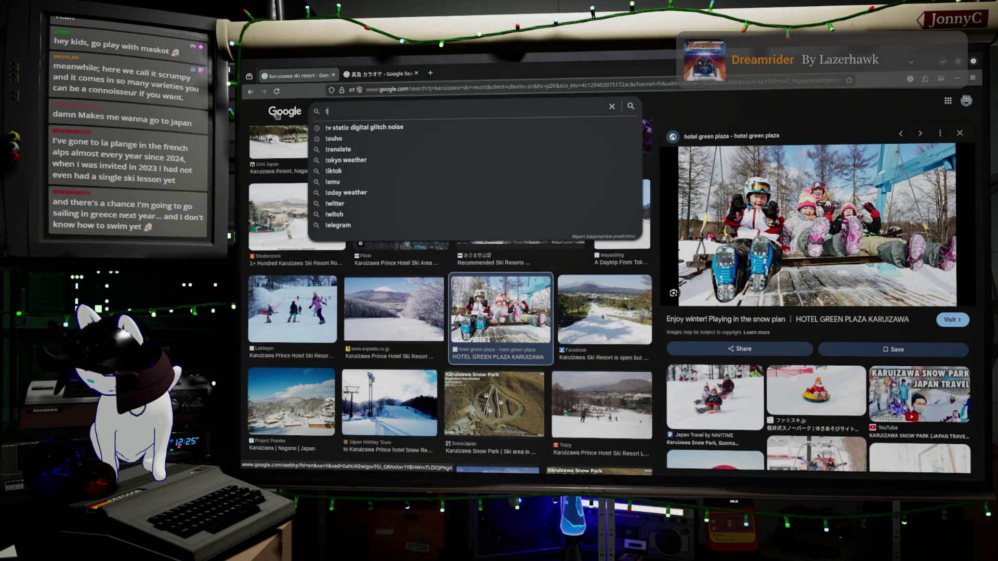
type("ori")
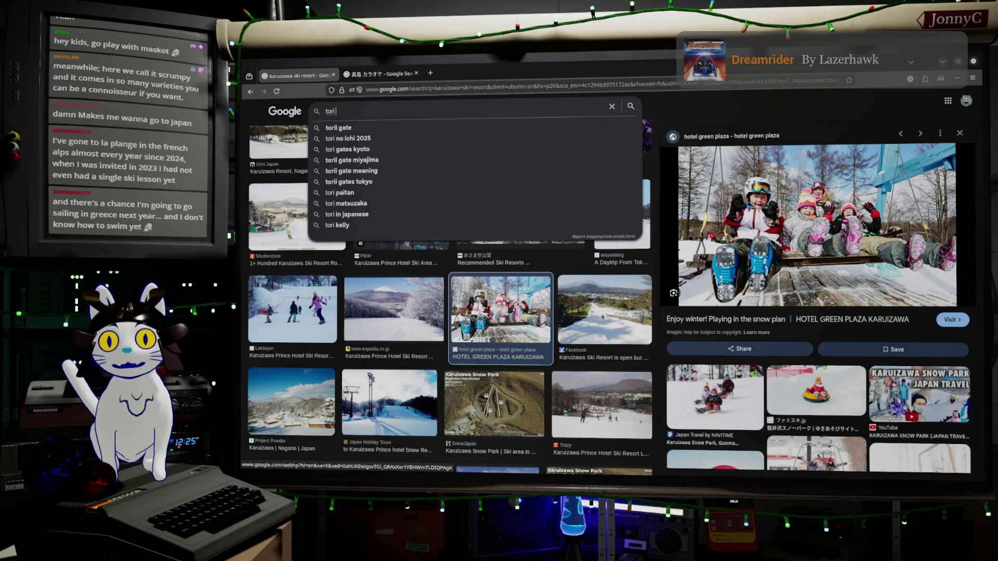
type("i gate")
key("Return")
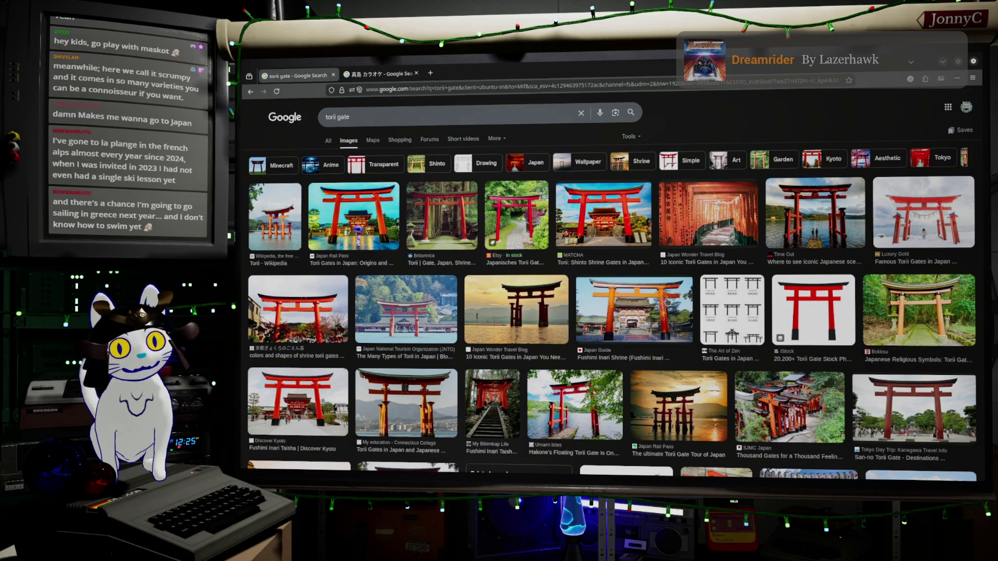
scroll(761, 404, "down", 3)
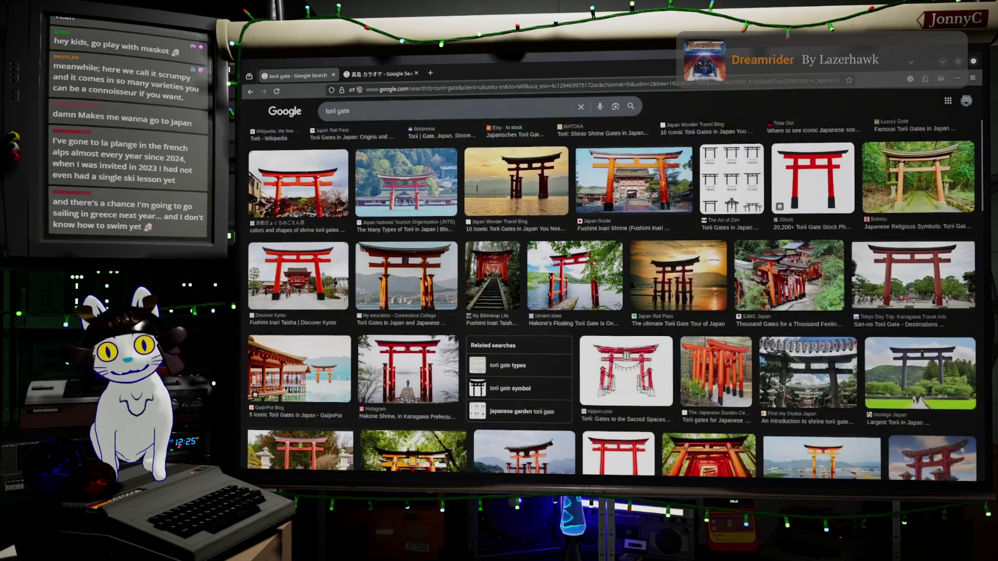
scroll(761, 404, "down", 5)
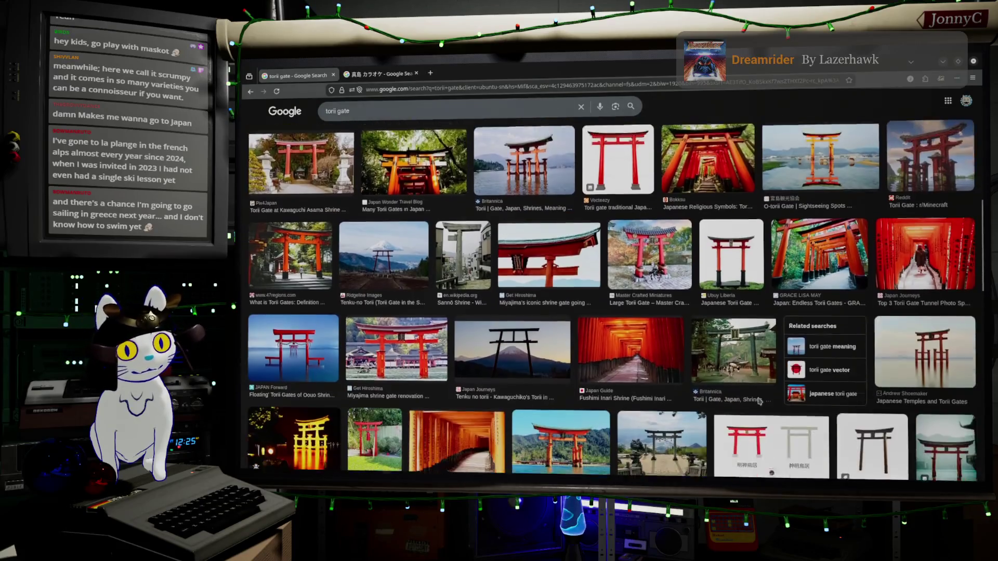
scroll(759, 402, "down", 10)
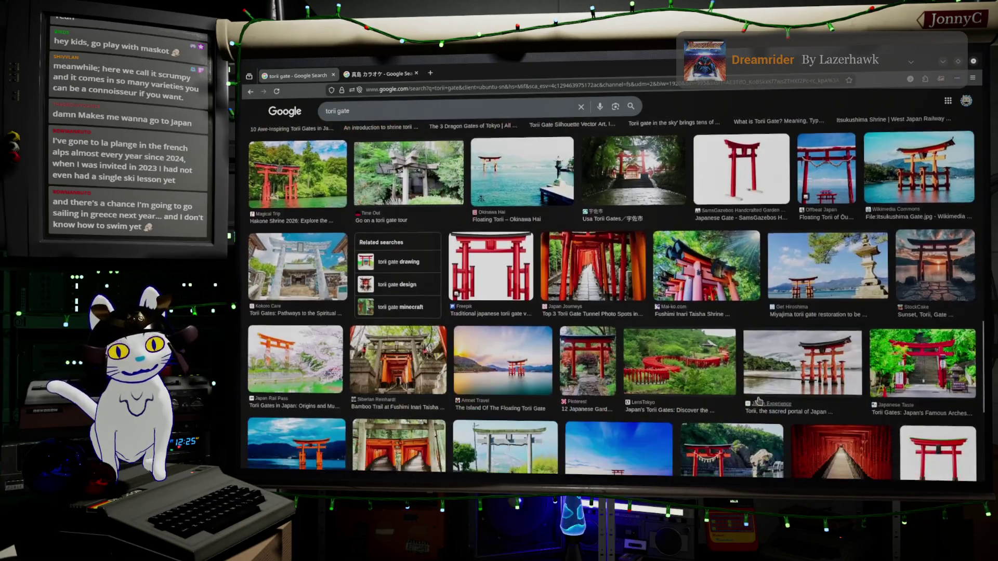
scroll(758, 402, "down", 3)
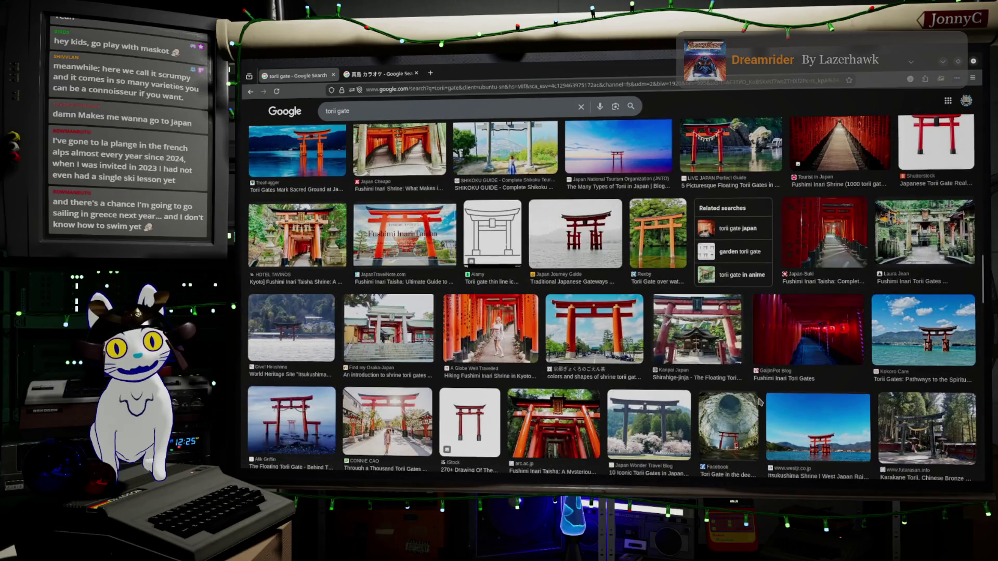
scroll(759, 402, "up", 15)
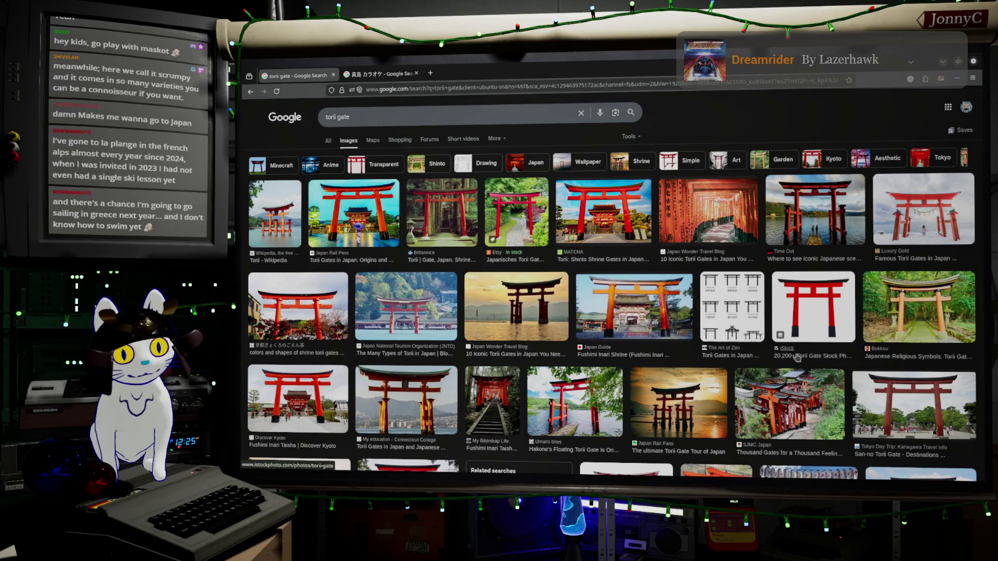
Step: Minimize the browser to check Blender, then return to the torii gate results and back
left_click(943, 62)
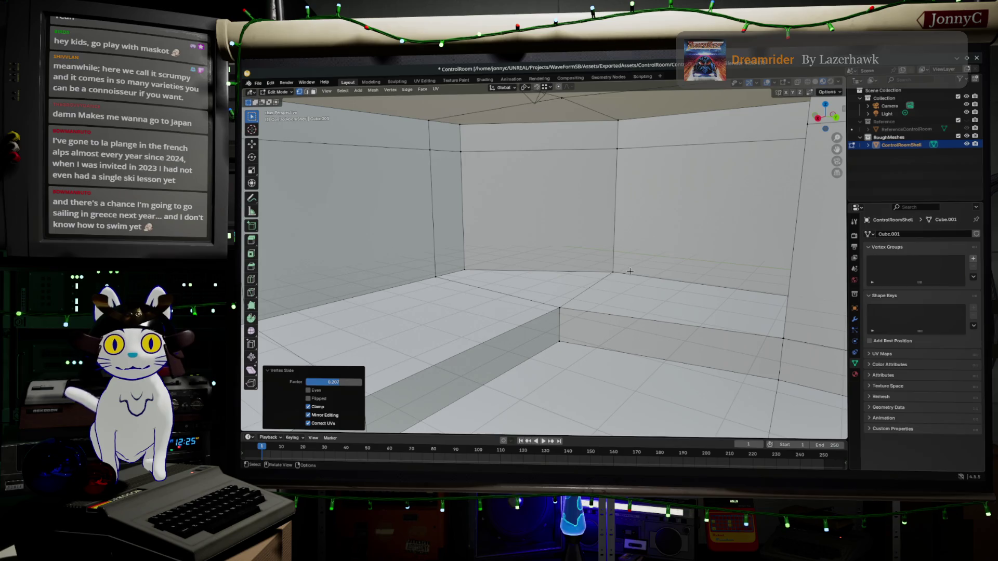
key("alt+Tab")
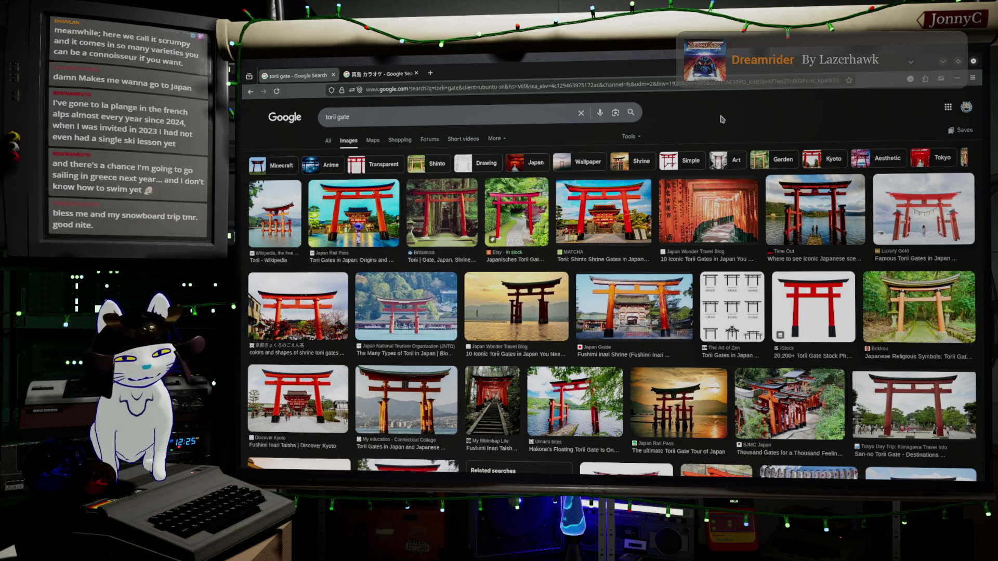
key("alt+Tab")
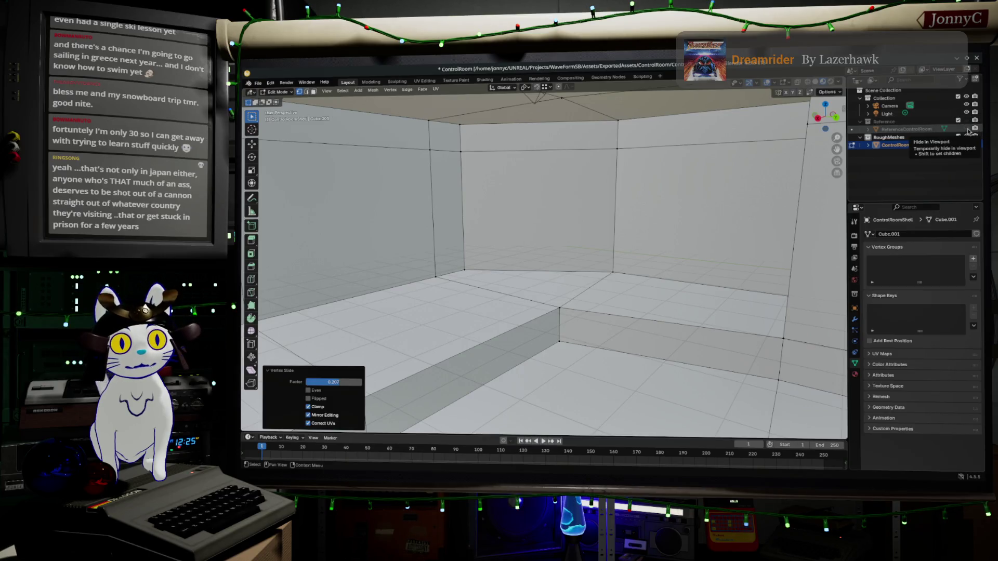
Step: Show the Reference collection in the Outliner and switch to Face select mode
left_click(966, 121)
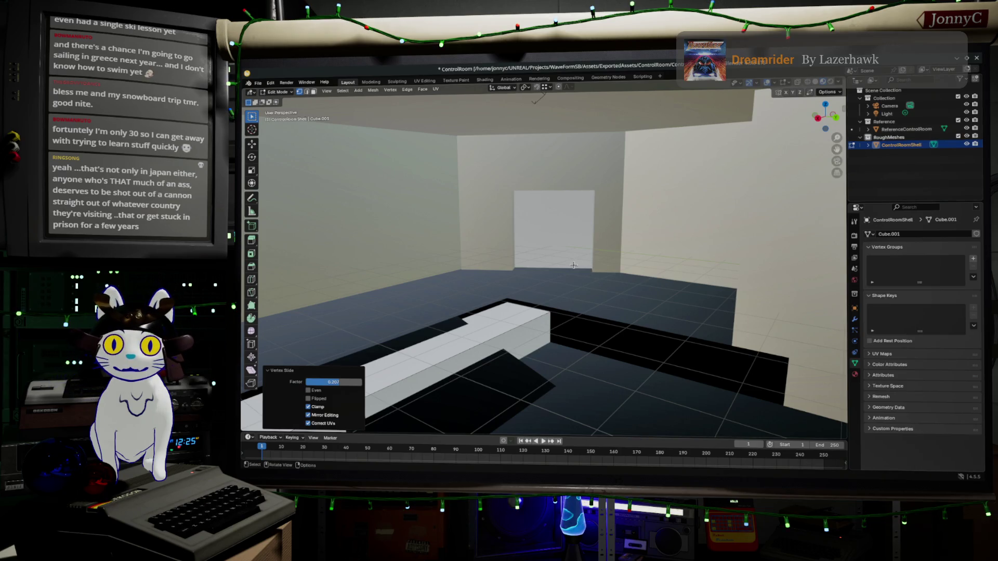
scroll(590, 249, "up", 1)
scroll(592, 246, "up", 3)
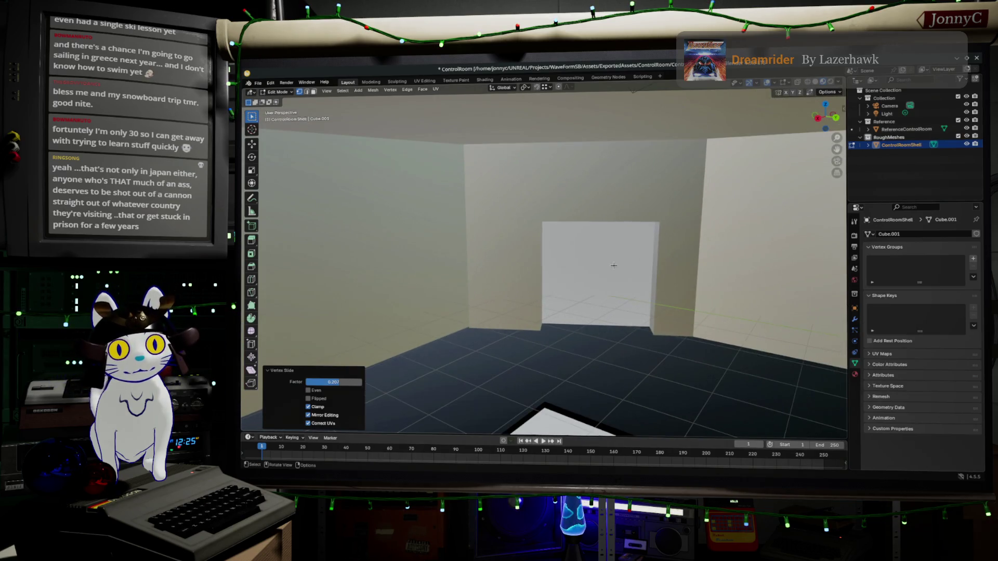
left_click(314, 92)
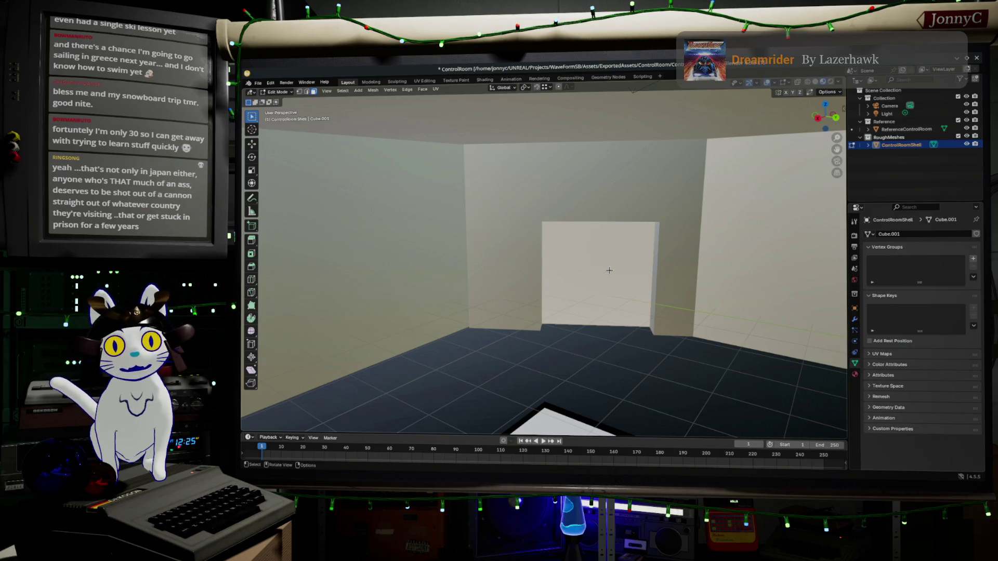
Step: Toggle ControlRoomShell's visibility off and on, then select the ReferenceControlRoom object
left_click(968, 144)
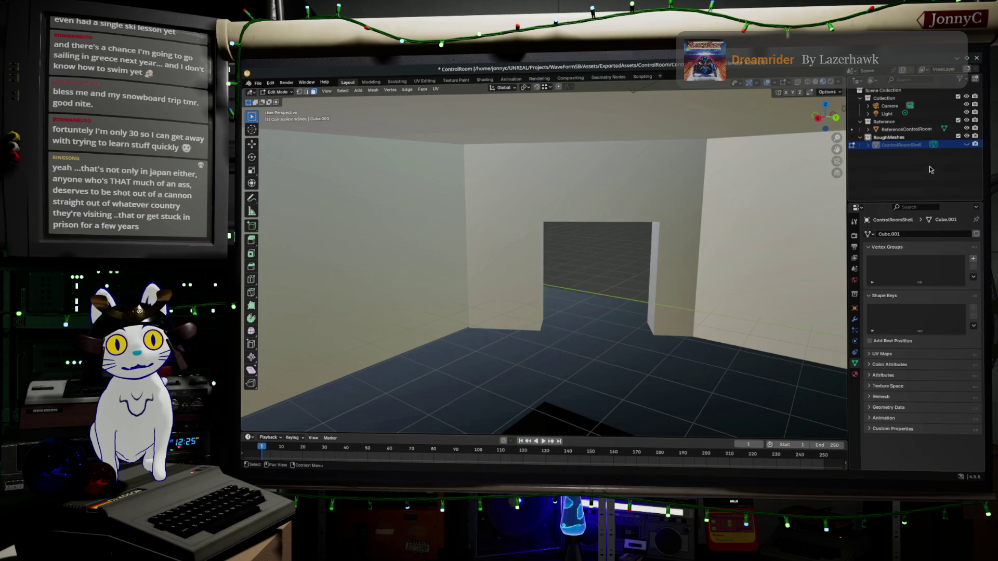
left_click(968, 145)
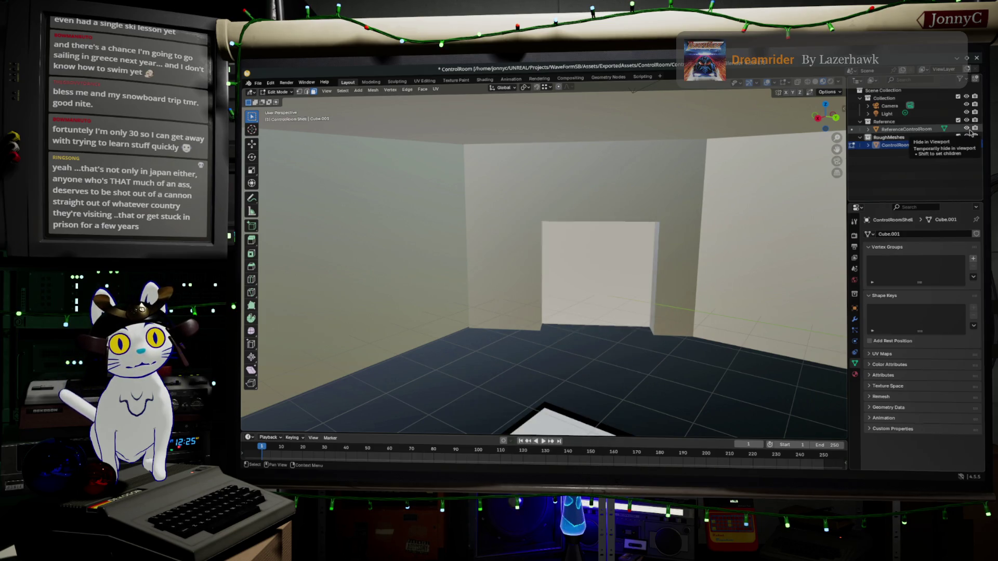
left_click(913, 123)
left_click(913, 129)
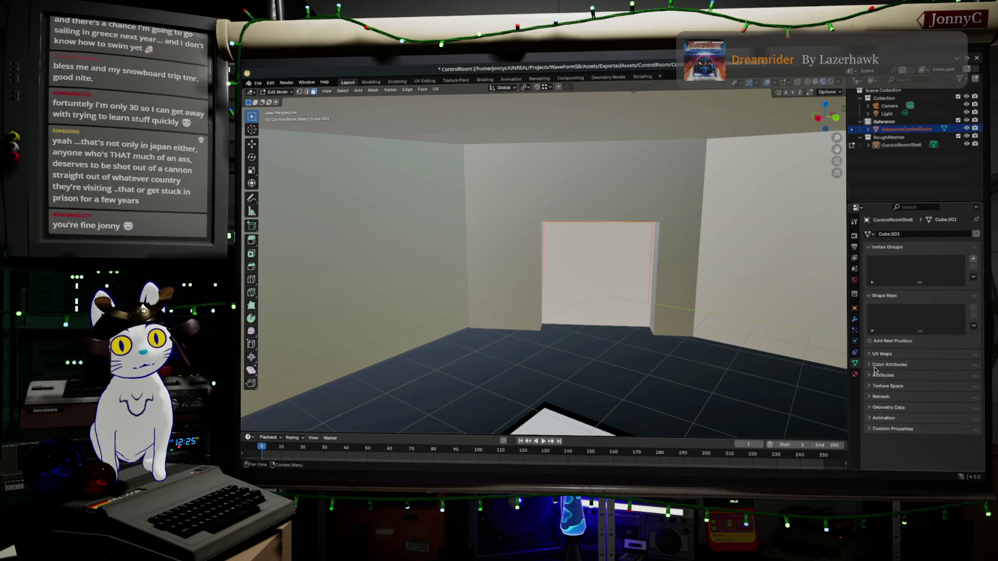
Step: Look over the Material and Render (EEVEE) property tabs
left_click(855, 375)
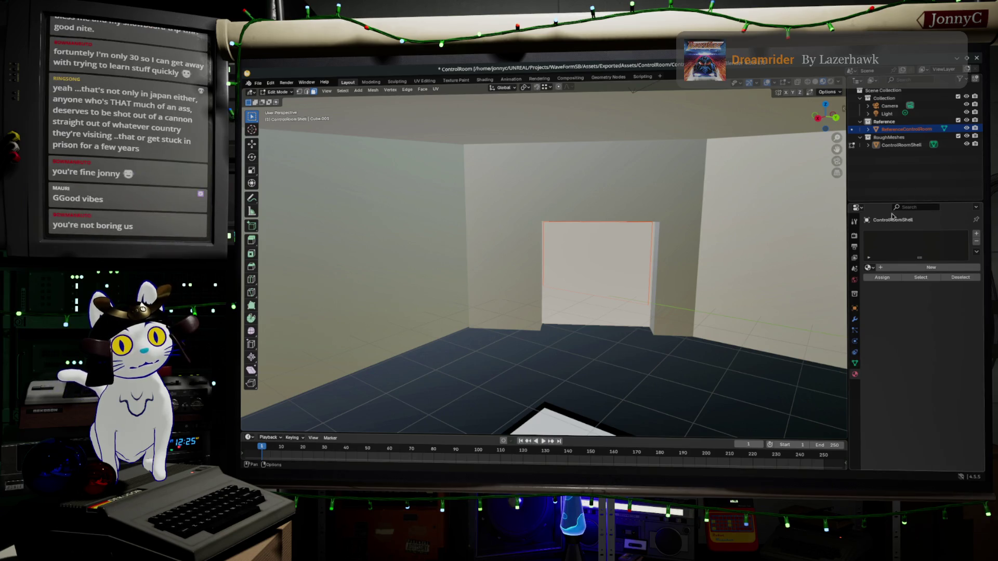
left_click(853, 236)
left_click(925, 207)
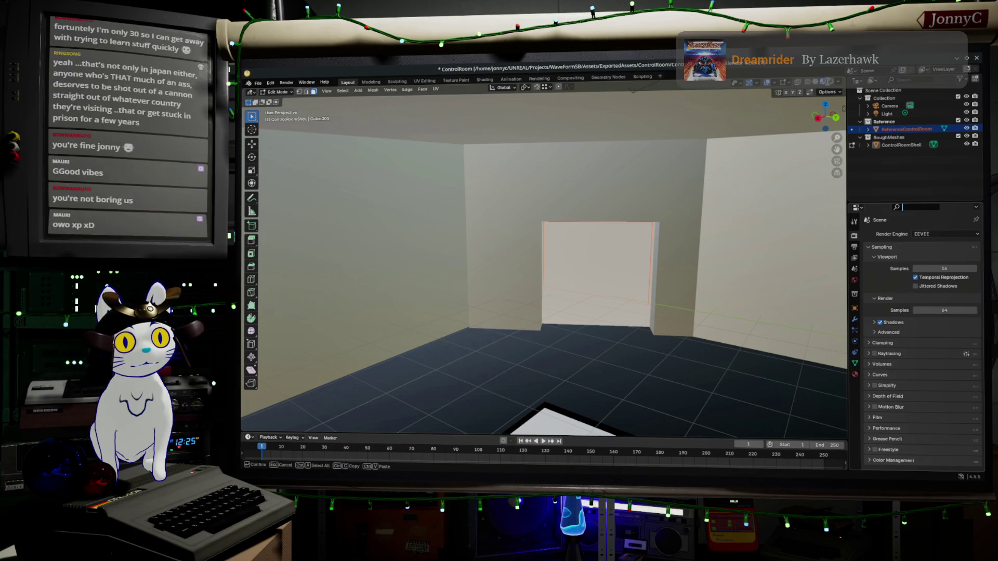
left_click(838, 82)
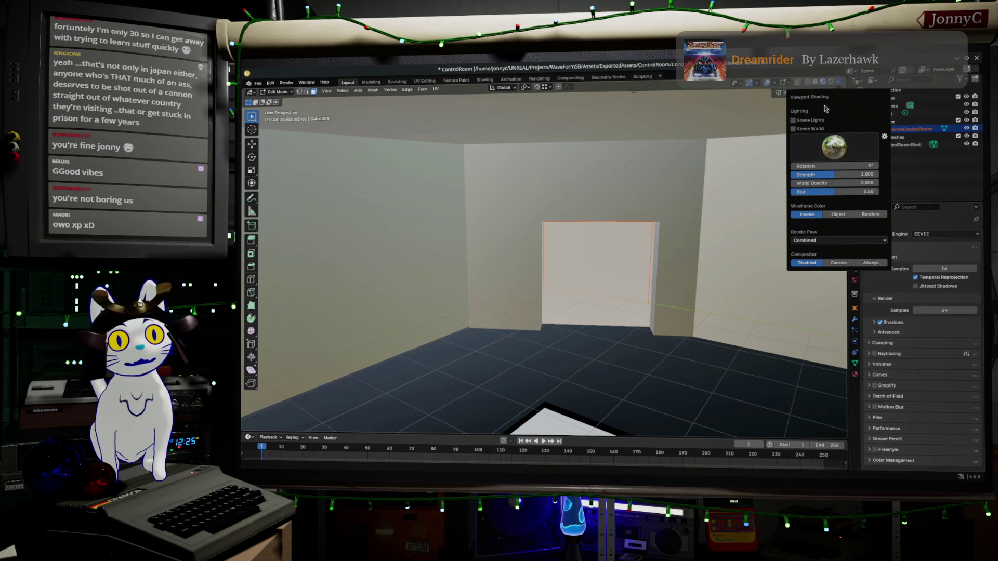
Step: Switch the viewport to Solid shading with X-Ray enabled and orbit to a new angle
left_click(816, 83)
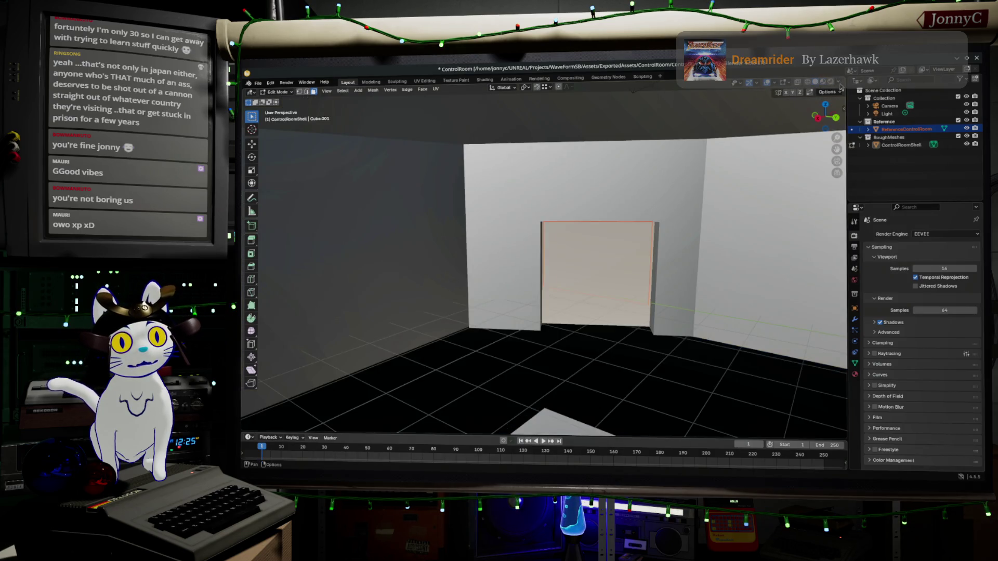
left_click(838, 82)
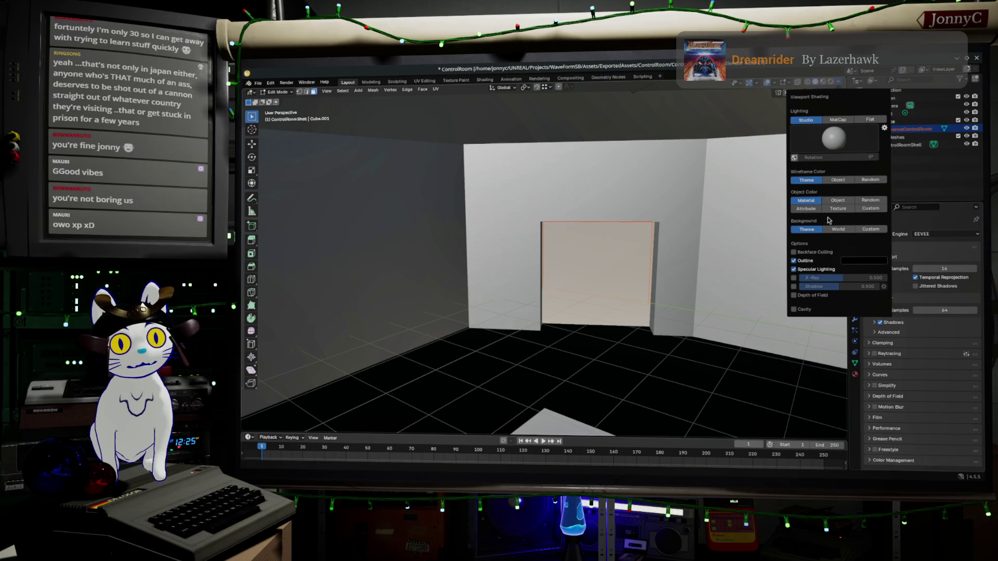
left_click(794, 278)
middle_click_drag(597, 341, 586, 333)
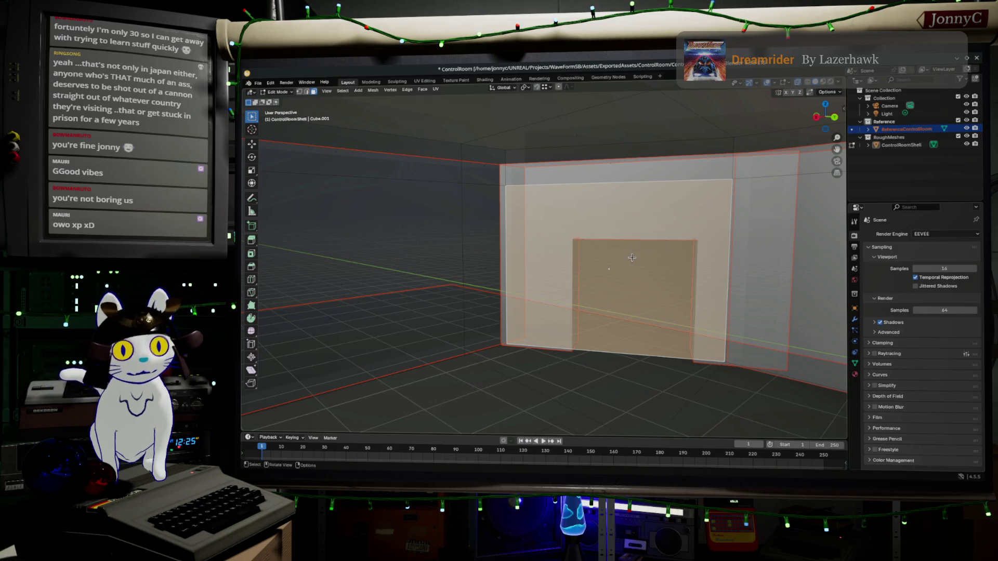
Step: Inset the selected back-wall face, then try moving it and undo the move
middle_click_drag(632, 257, 640, 275)
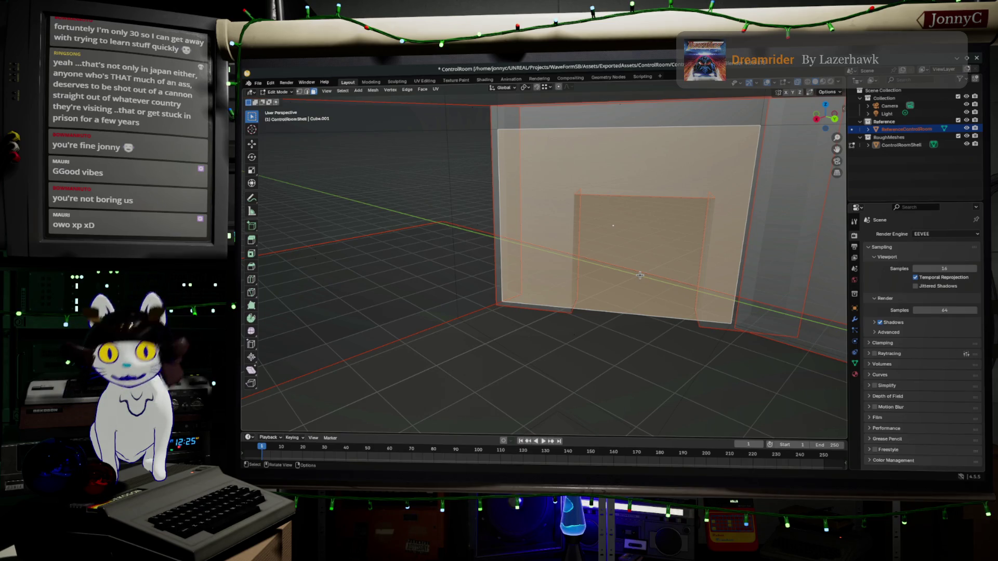
mouse_move(640, 276)
middle_mouse_down()
mouse_move(610, 236)
mouse_move(620, 233)
middle_mouse_up()
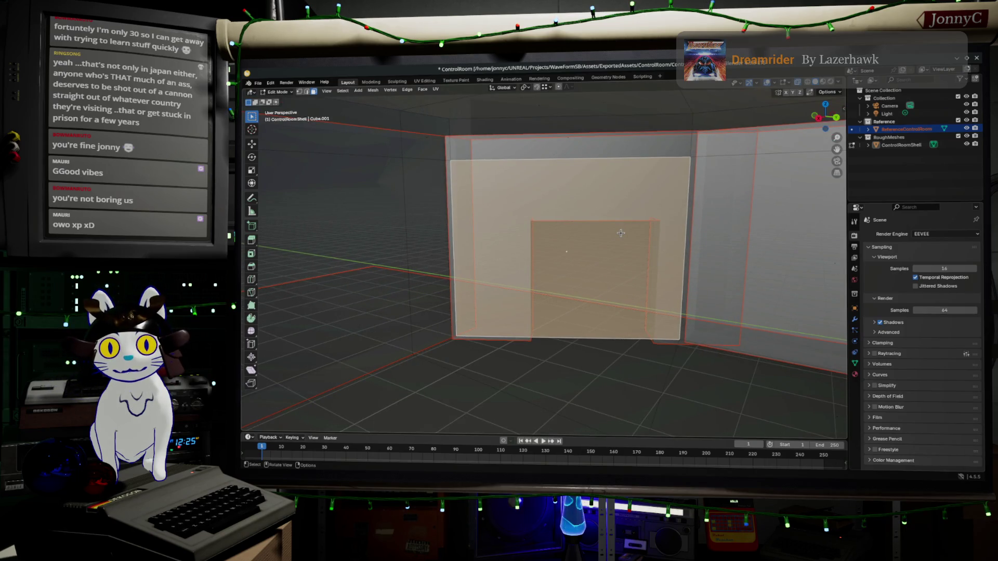
key("i")
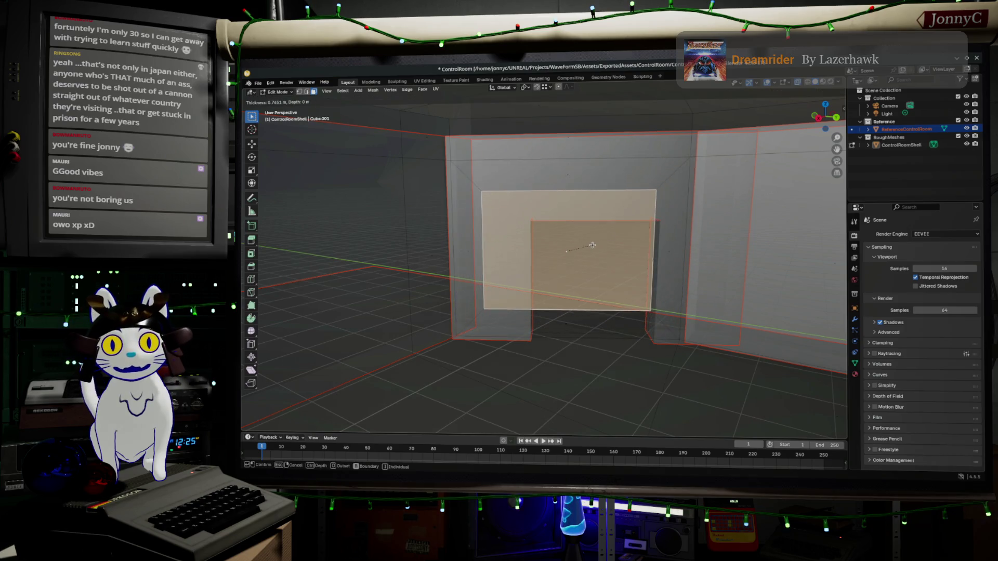
left_click(571, 251)
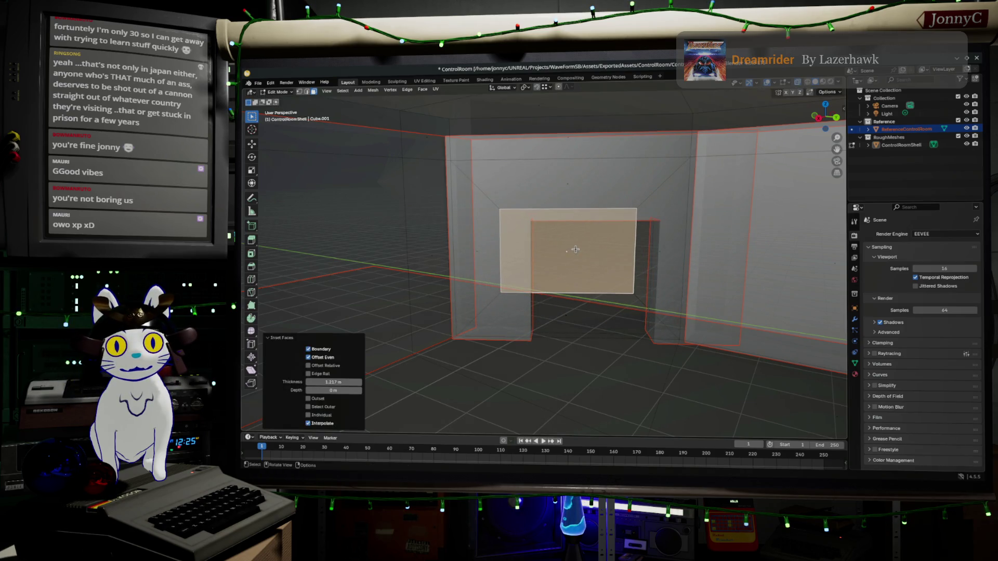
key("g")
left_click(597, 266)
key("ctrl+z")
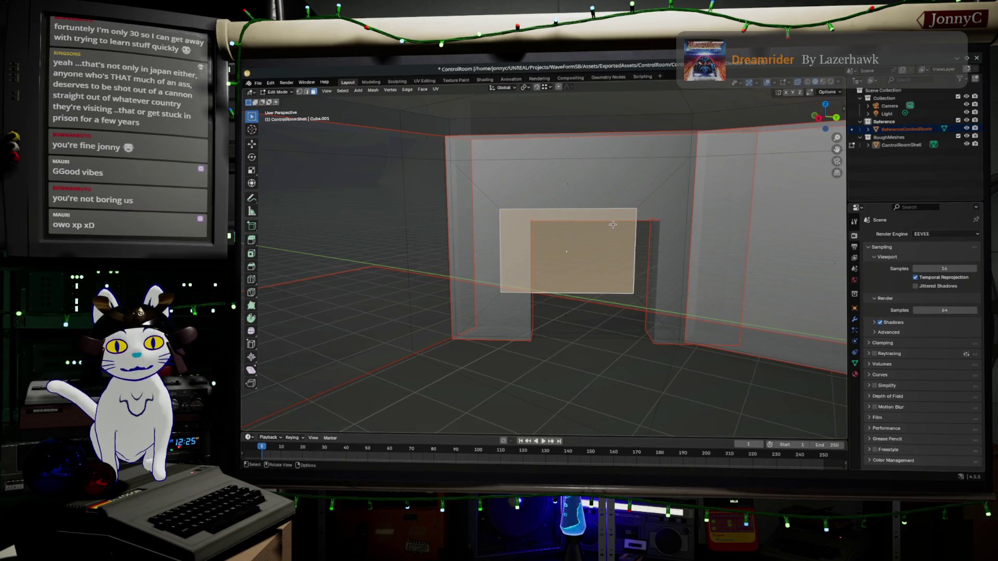
Step: Set the transform orientation to Normal and review the pivot point choices
middle_click_drag(631, 238, 622, 319)
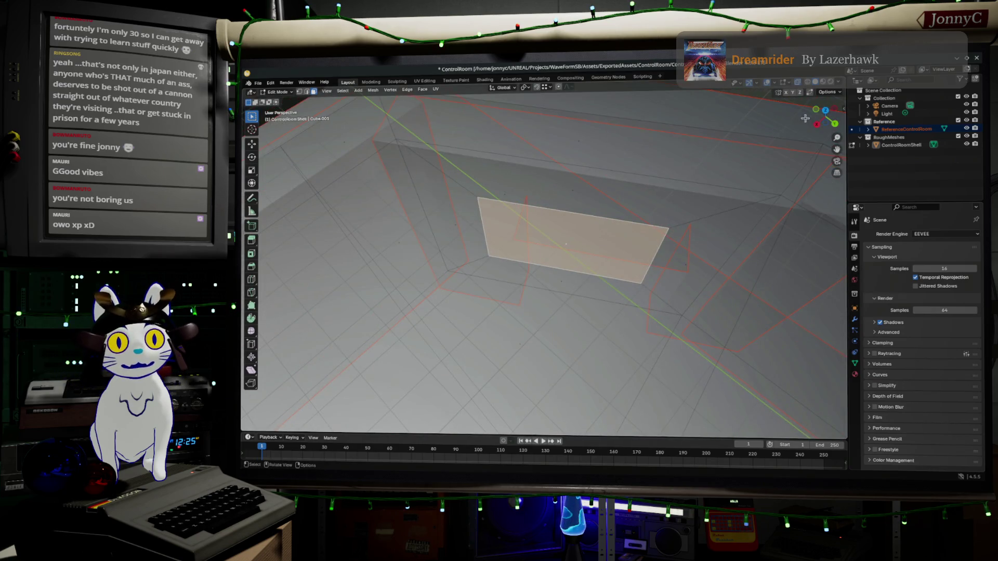
left_click(502, 87)
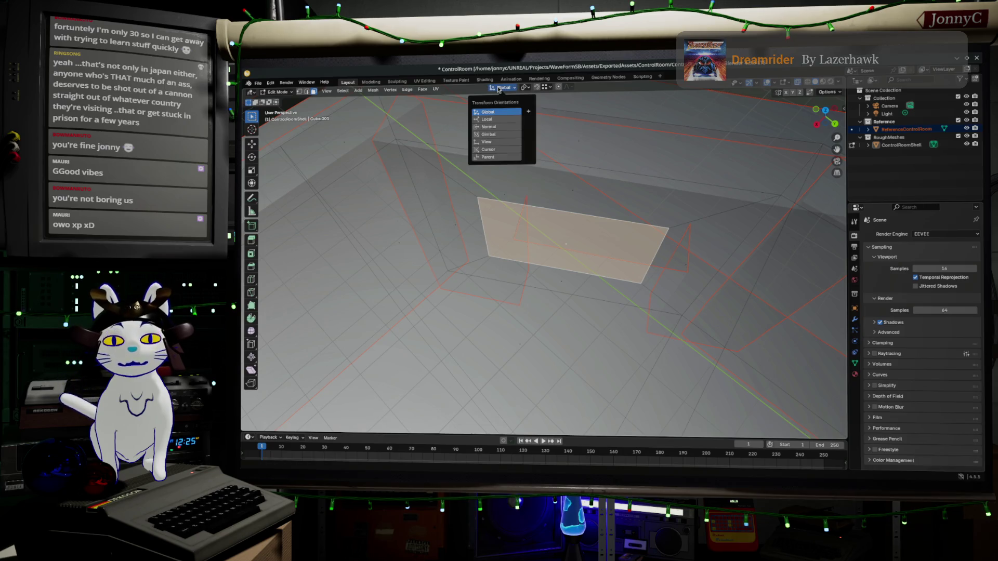
left_click(488, 126)
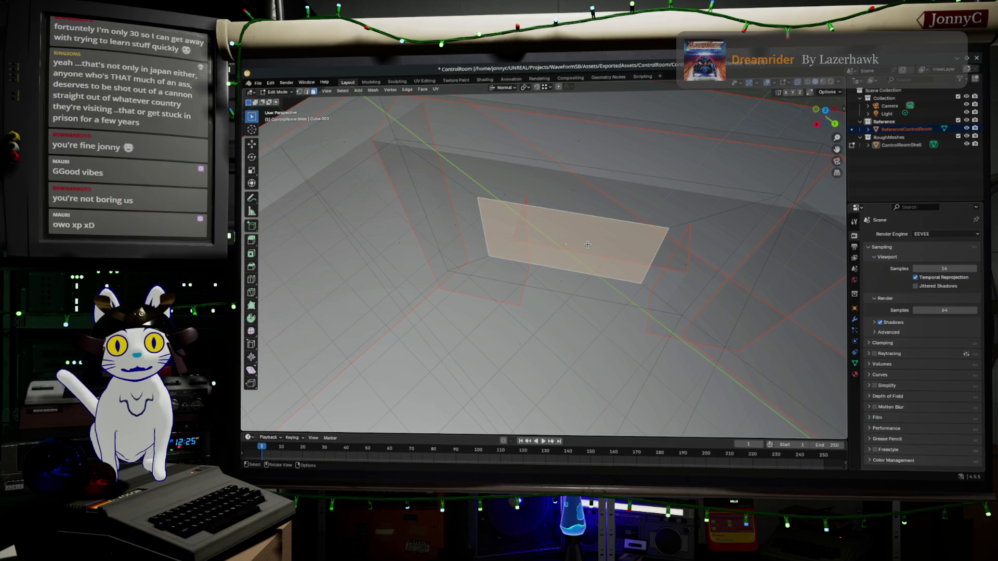
left_click(525, 87)
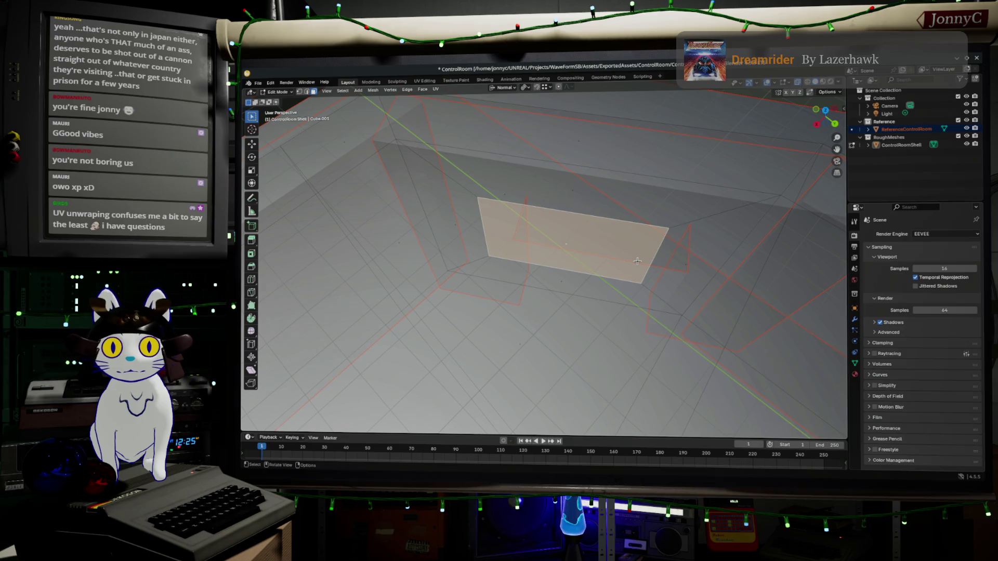
key("z")
key("Escape")
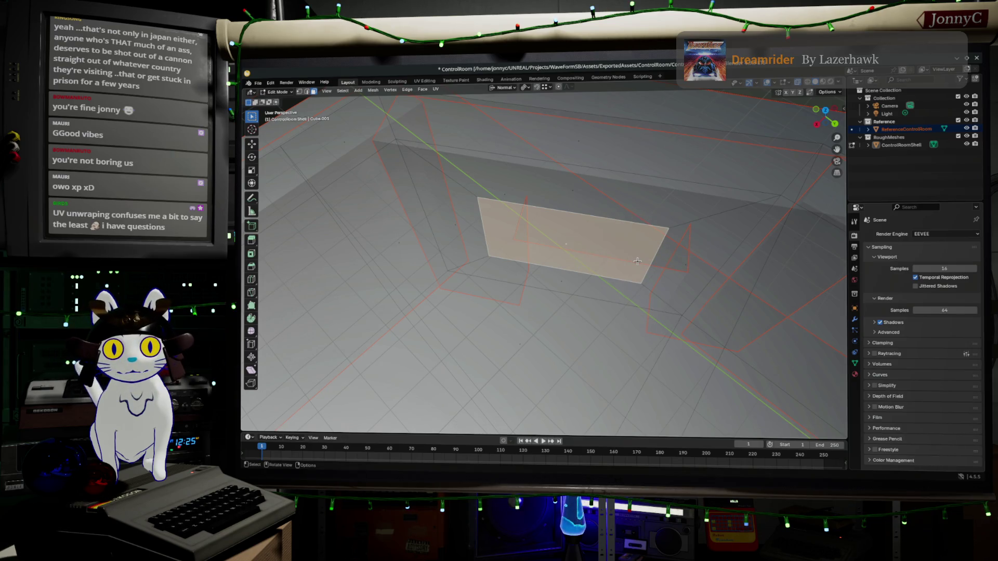
Step: Reselect the inset face, move it along the normal Y axis, then undo the move
key("alt+a")
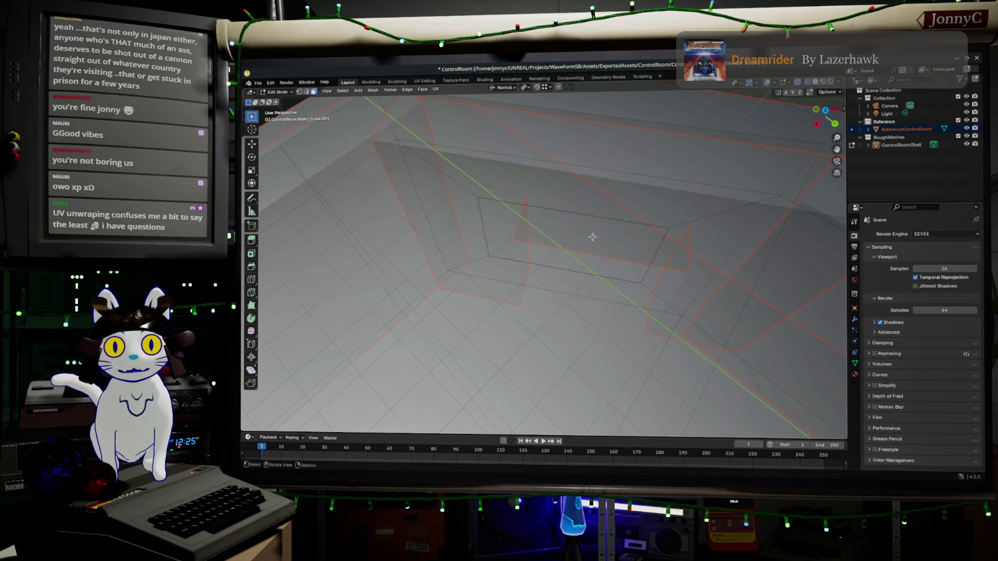
left_click(588, 241)
key("g")
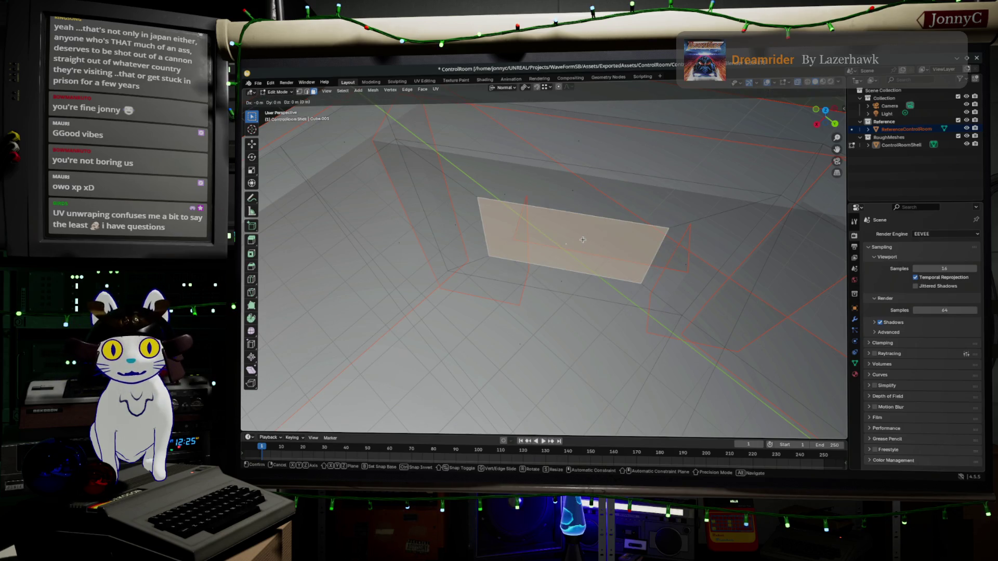
key("z")
key("y")
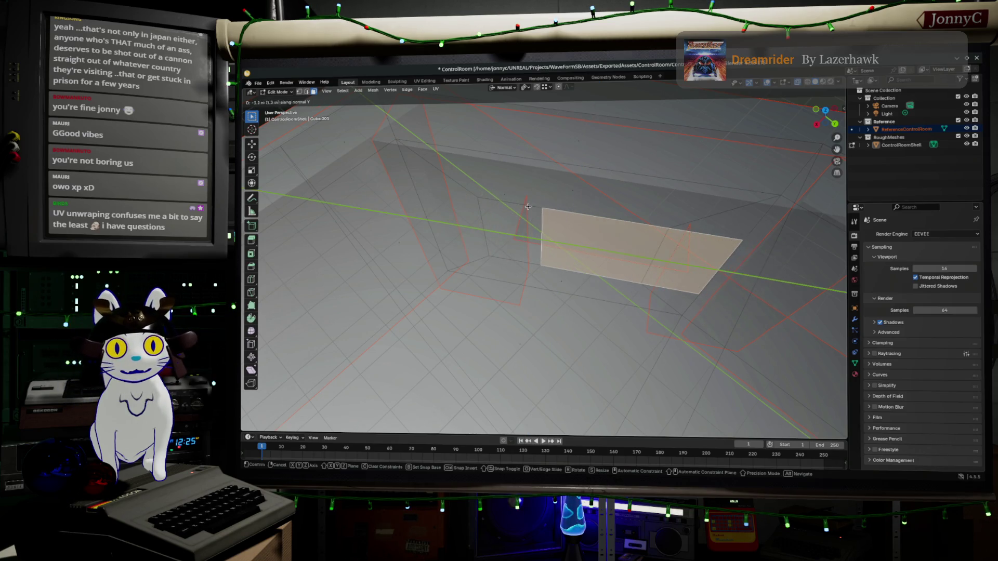
left_click(555, 217)
middle_click_drag(556, 218, 697, 195)
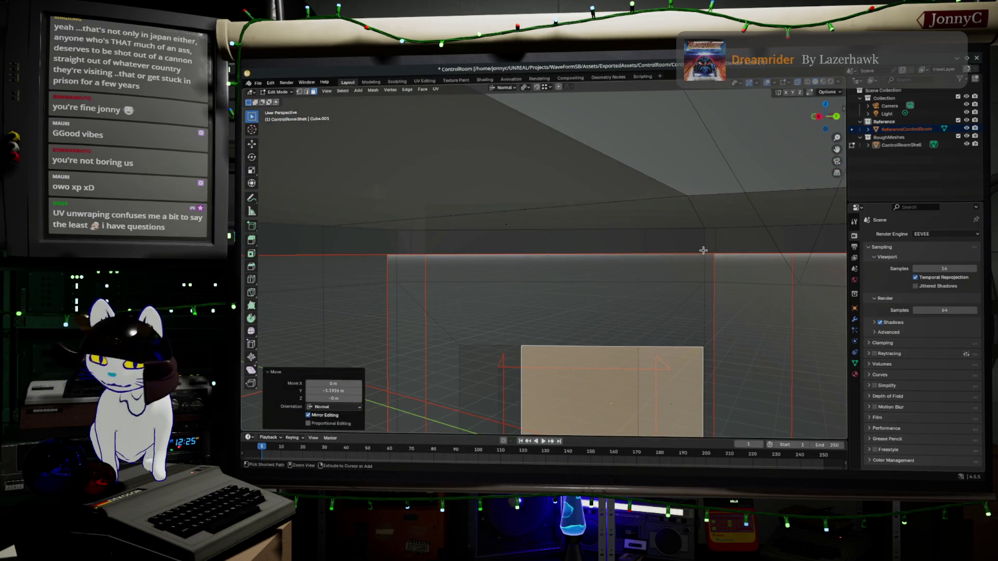
key("ctrl+z")
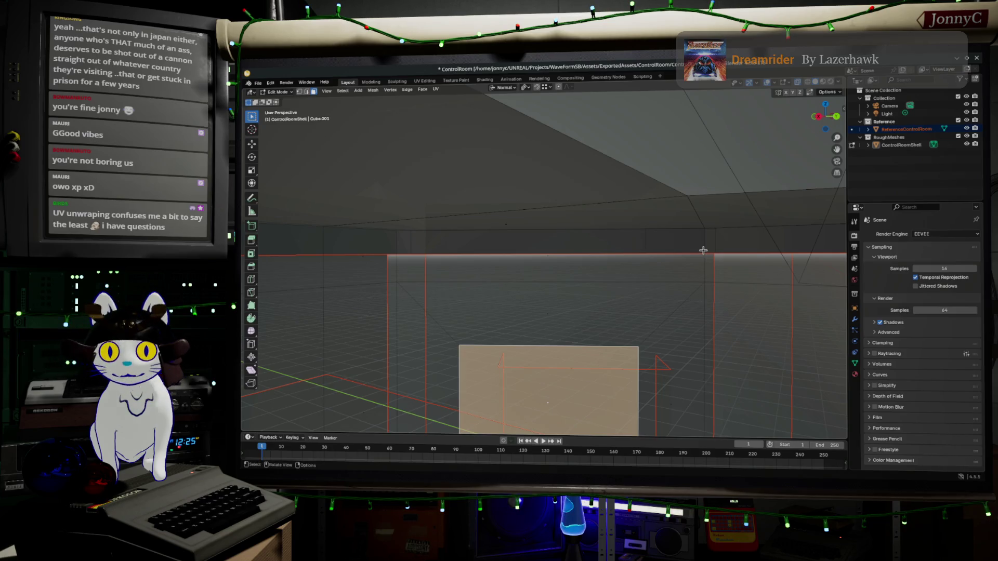
Step: Select the whole mesh and Merge by Distance at 0.0001 m, removing 4 vertices
key("a")
key("m")
left_click(702, 254)
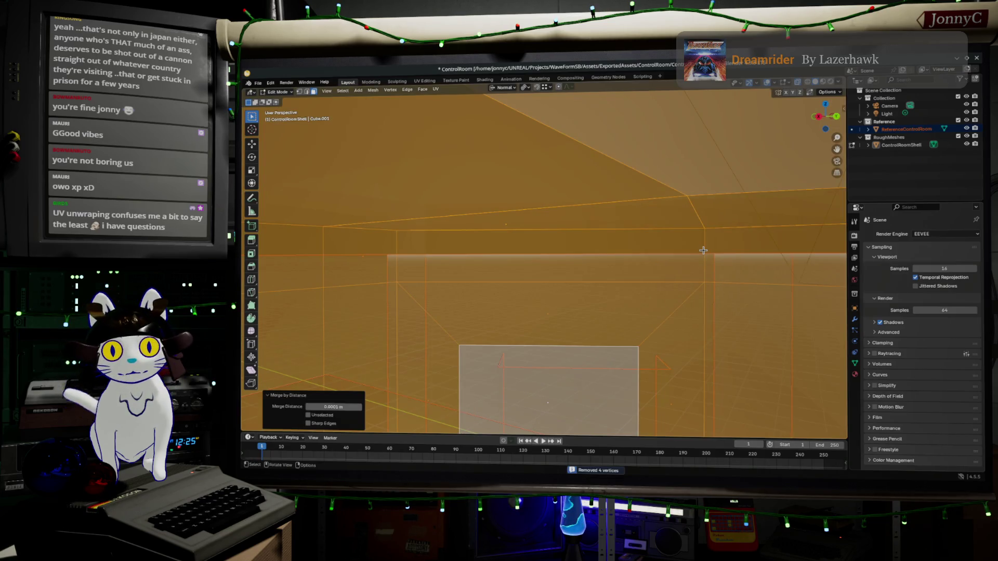
scroll(663, 312, "down", 5)
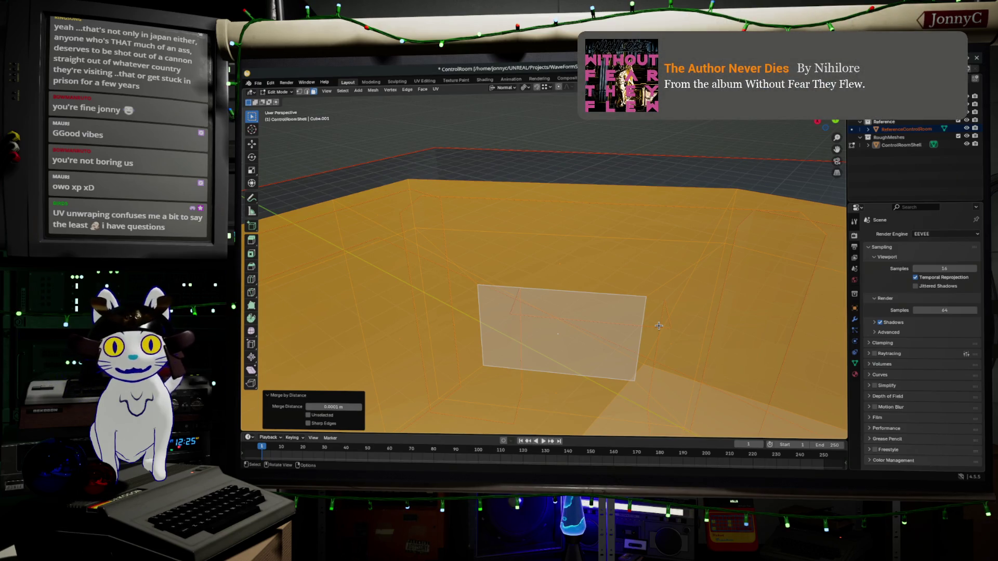
left_click(259, 84)
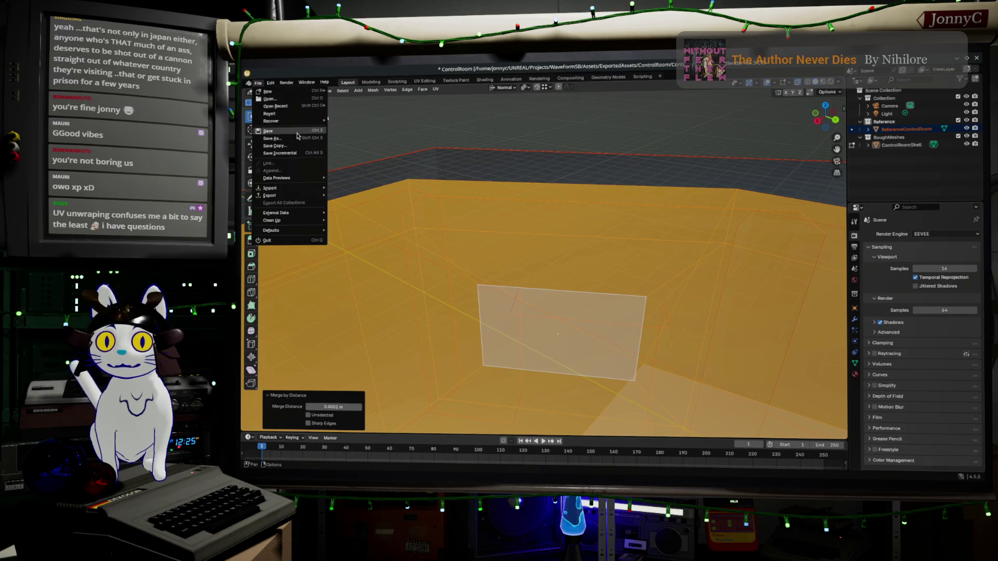
Step: Save ControlRoom.blend, then open LectureHall.blend from the recent files
left_click(268, 132)
left_click(258, 85)
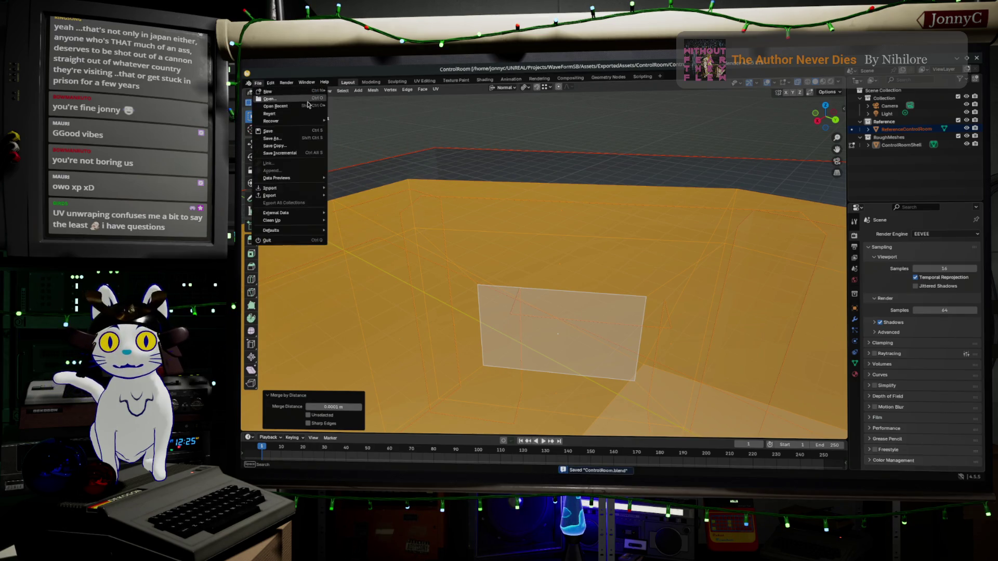
mouse_move(317, 91)
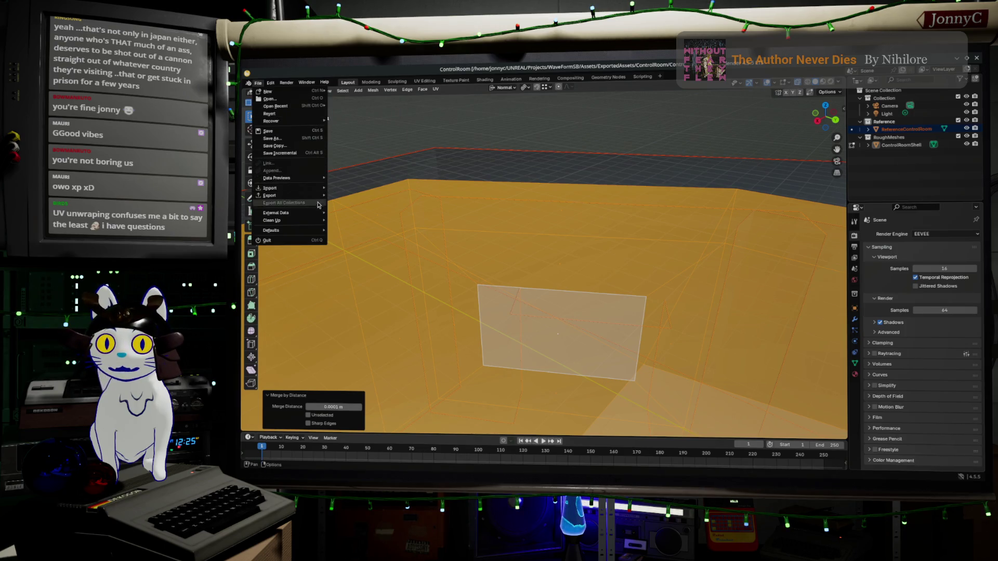
mouse_move(317, 122)
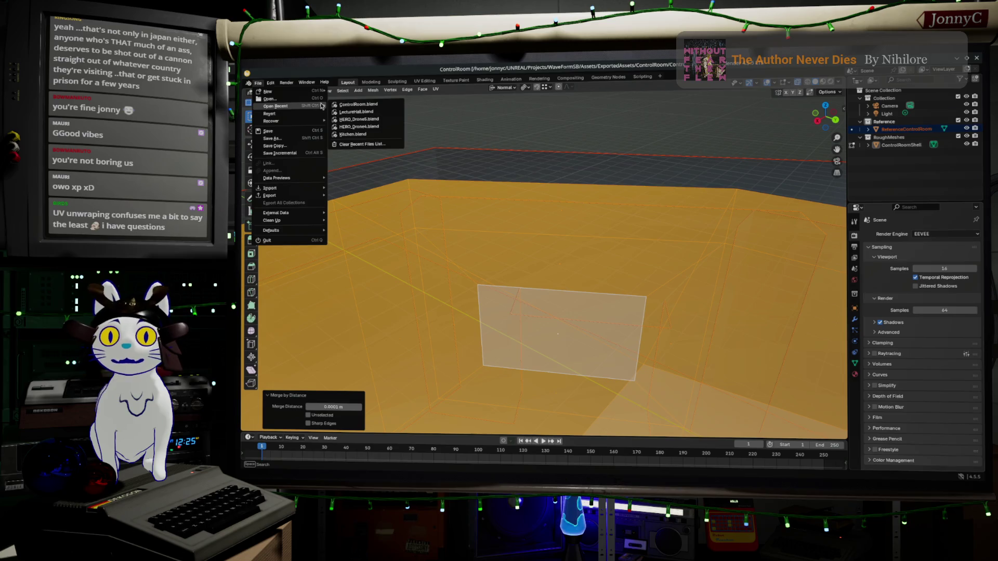
left_click(373, 116)
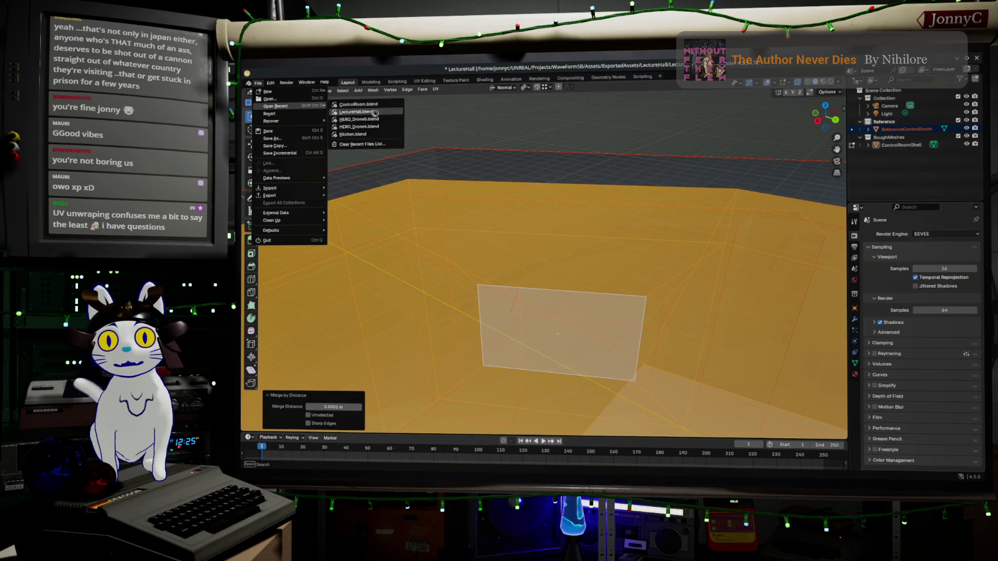
scroll(517, 182, "down", 3)
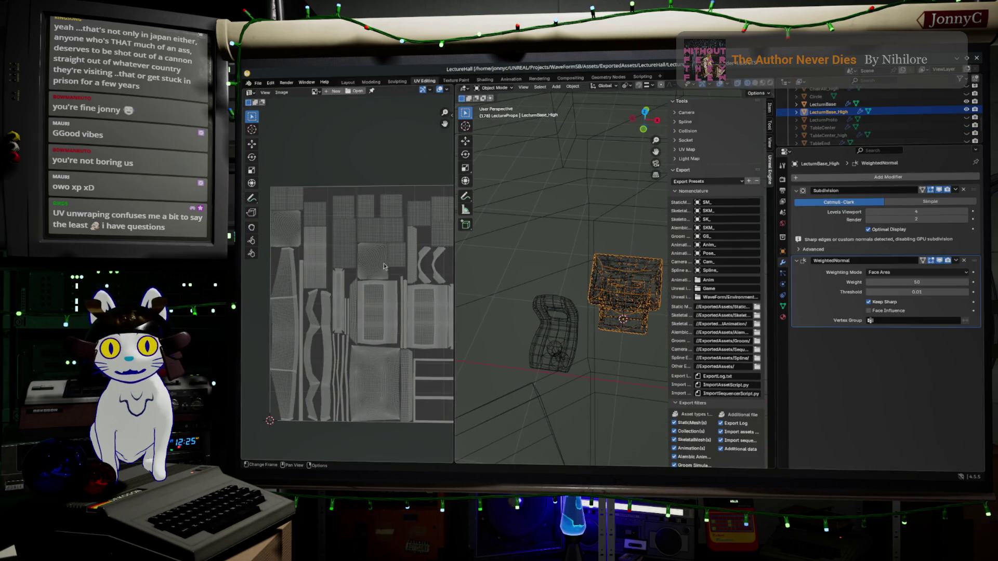
Step: Frame the lectern, switch to Solid shading and hide LecturnBase_High
scroll(378, 265, "down", 2)
scroll(378, 265, "up", 6)
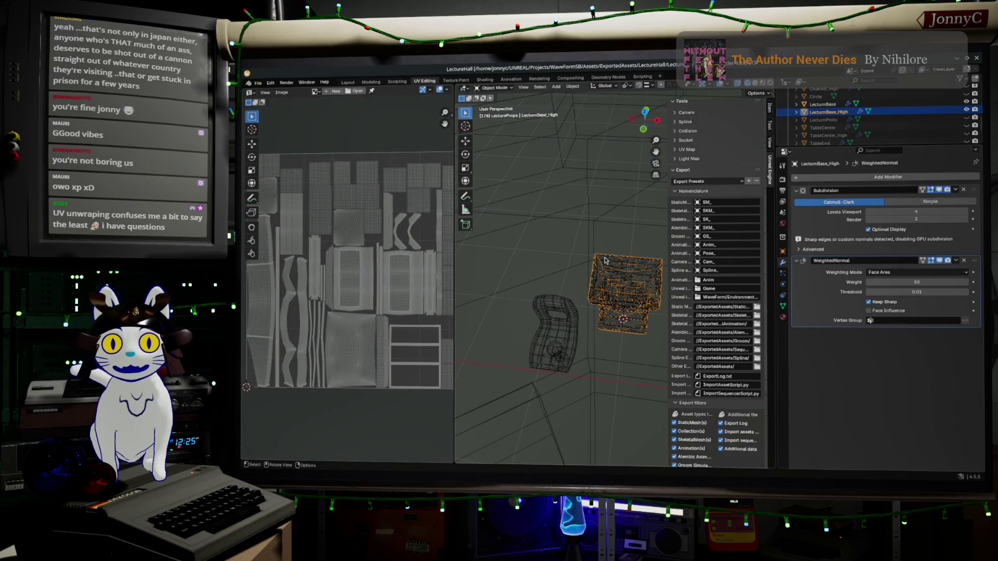
key("KP_Decimal")
middle_click_drag(604, 369, 670, 249)
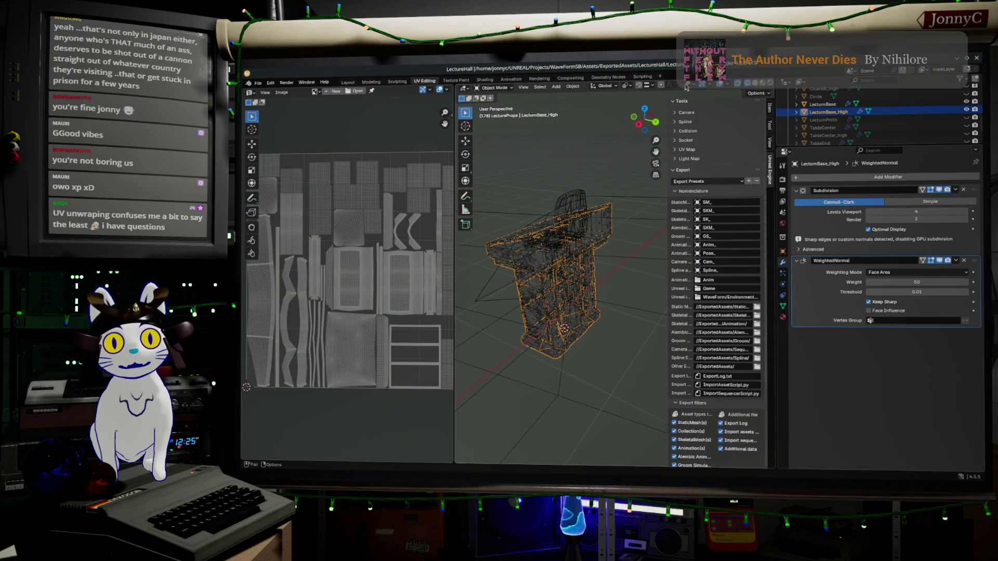
left_click(754, 82)
middle_click_drag(614, 338, 631, 313)
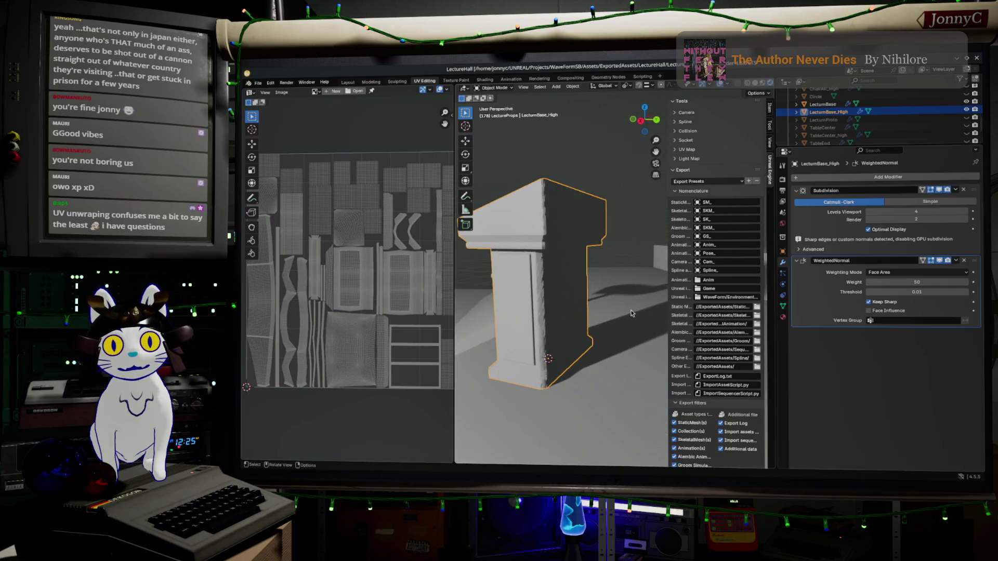
left_click(965, 110)
mouse_move(604, 301)
middle_mouse_down()
mouse_move(557, 310)
mouse_move(638, 340)
mouse_move(568, 216)
mouse_move(598, 197)
middle_mouse_up()
Step: Make LecturnBase active and enter Edit Mode to view its seams and UV islands
left_click(562, 307)
key("Tab")
key("Tab")
scroll(881, 115, "down", 2)
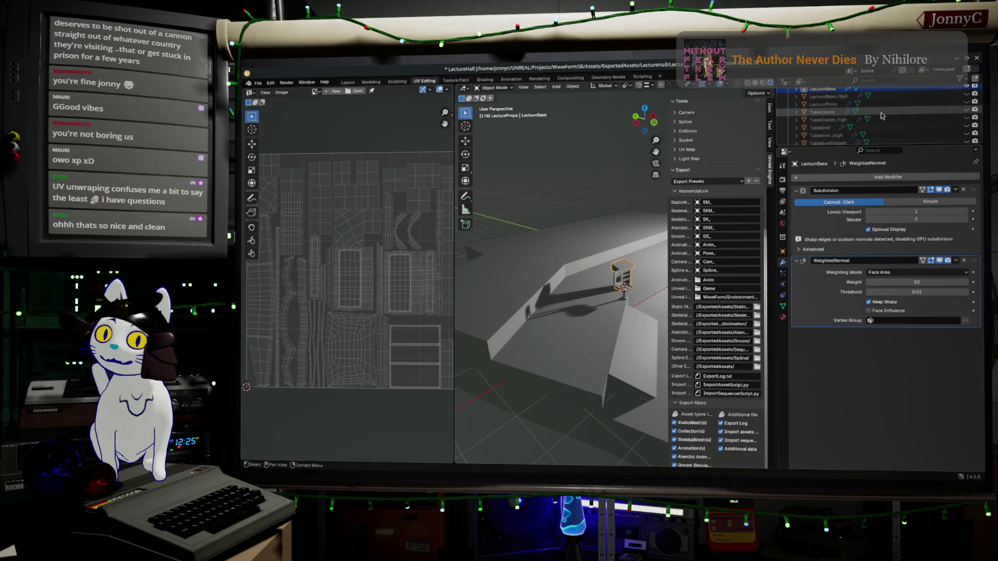
scroll(639, 318, "up", 5)
mouse_move(639, 318)
middle_mouse_down()
mouse_move(540, 291)
mouse_move(574, 290)
mouse_move(623, 310)
mouse_move(610, 279)
middle_mouse_up()
scroll(555, 286, "up", 5)
key("Tab")
scroll(555, 287, "down", 5)
scroll(629, 302, "up", 5)
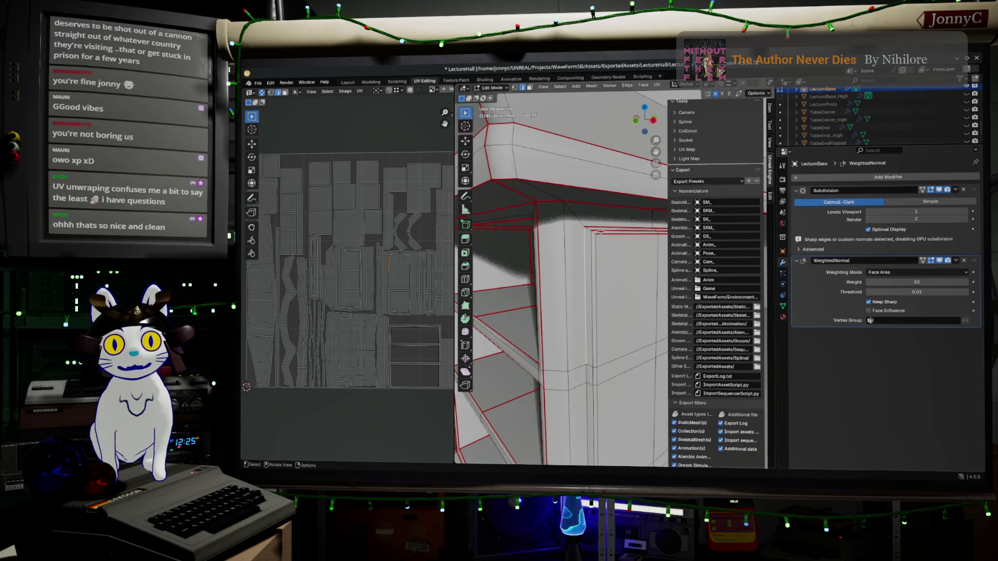
scroll(602, 230, "down", 8)
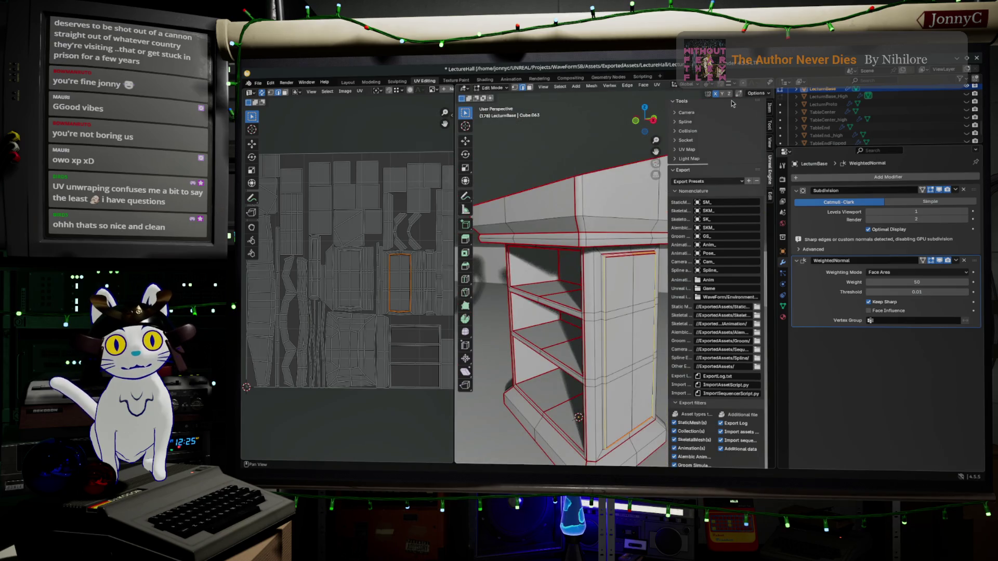
Step: Clear seams from the selected edges and deselect the cabinet door's edge loops
right_click(592, 179)
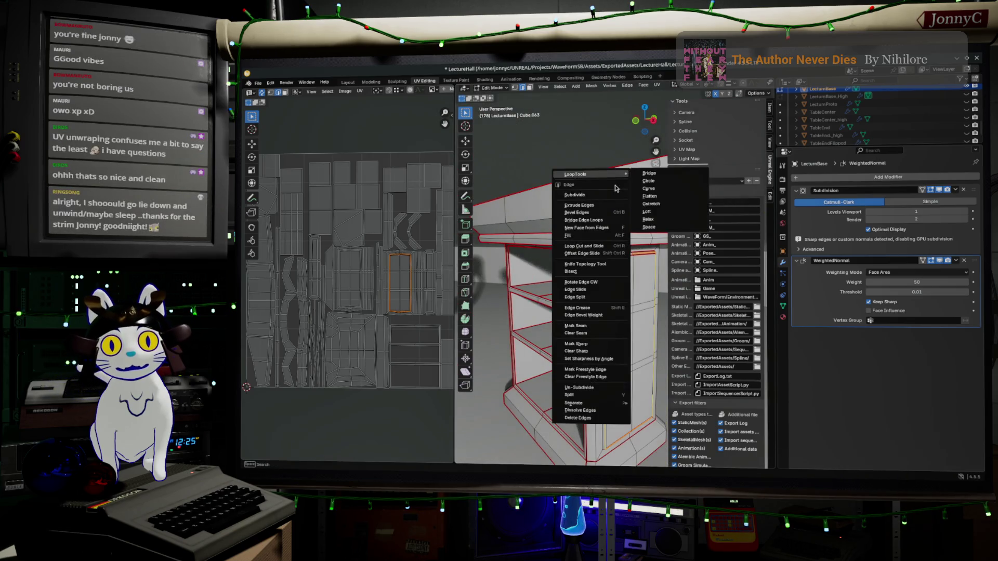
left_click(599, 334)
left_click(611, 293)
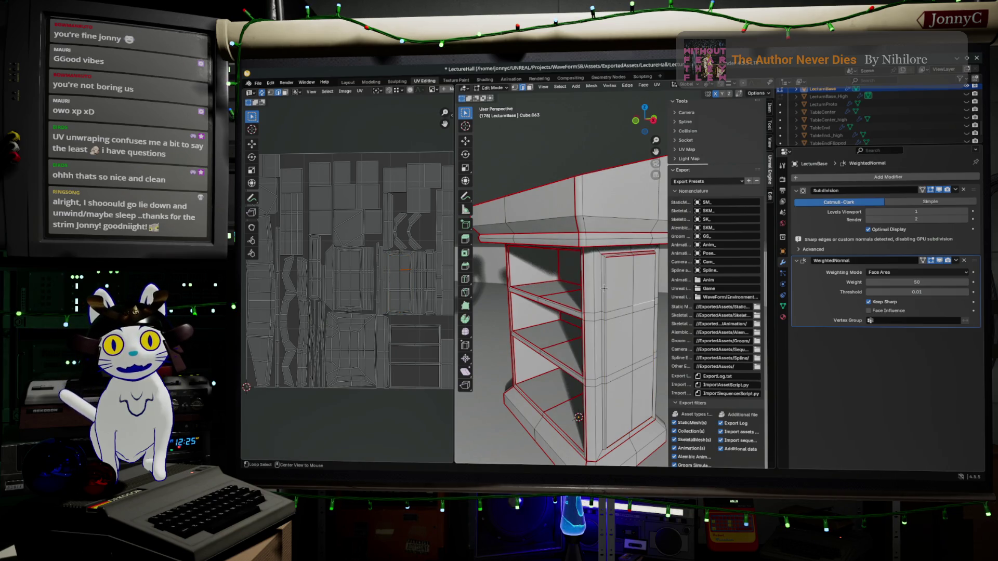
left_click(606, 291, "alt")
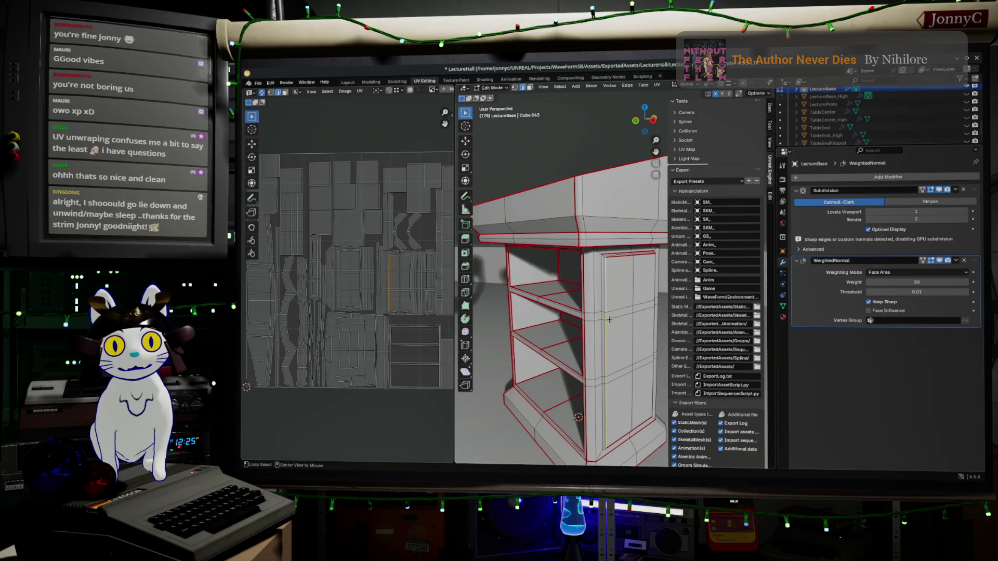
Step: Select the inner edge just below the top band and clear its seam via Ctrl+E
scroll(640, 354, "up", 3)
middle_click_drag(639, 354, 618, 343)
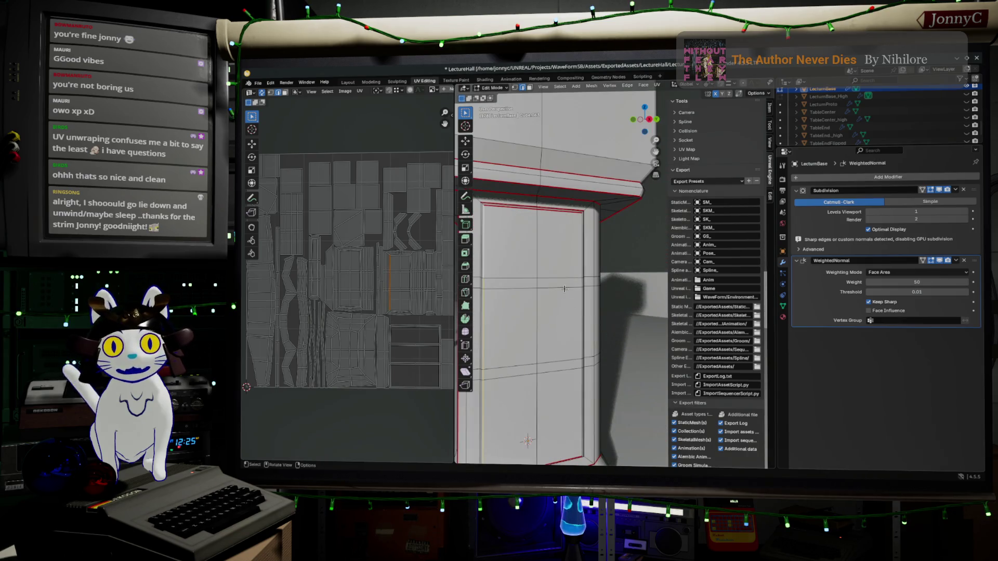
scroll(580, 298, "up", 3)
mouse_move(580, 298)
middle_mouse_down()
mouse_move(637, 314)
mouse_move(606, 210)
middle_mouse_up()
scroll(637, 314, "up", 2)
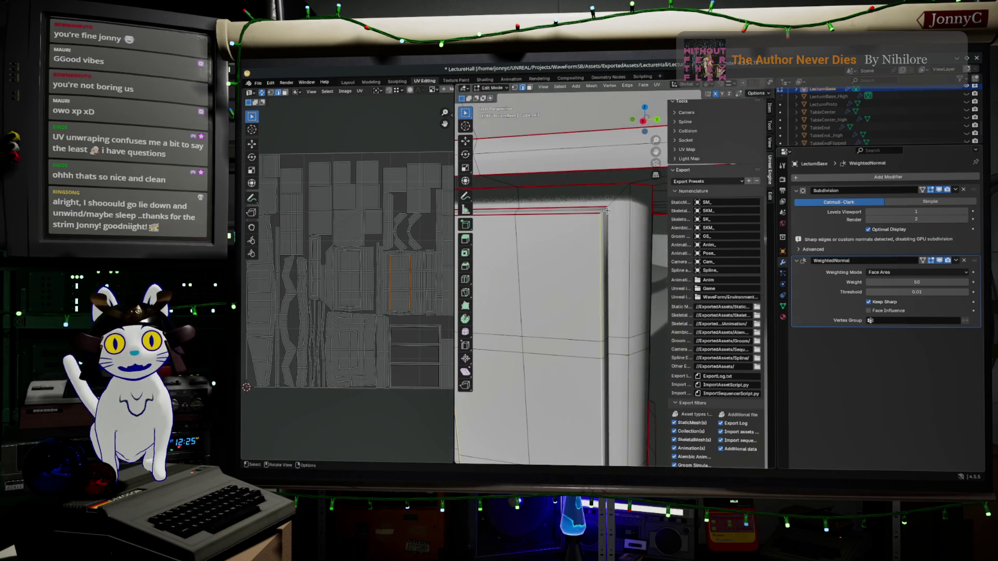
left_click(592, 218, "alt")
middle_click_drag(593, 219, 605, 253)
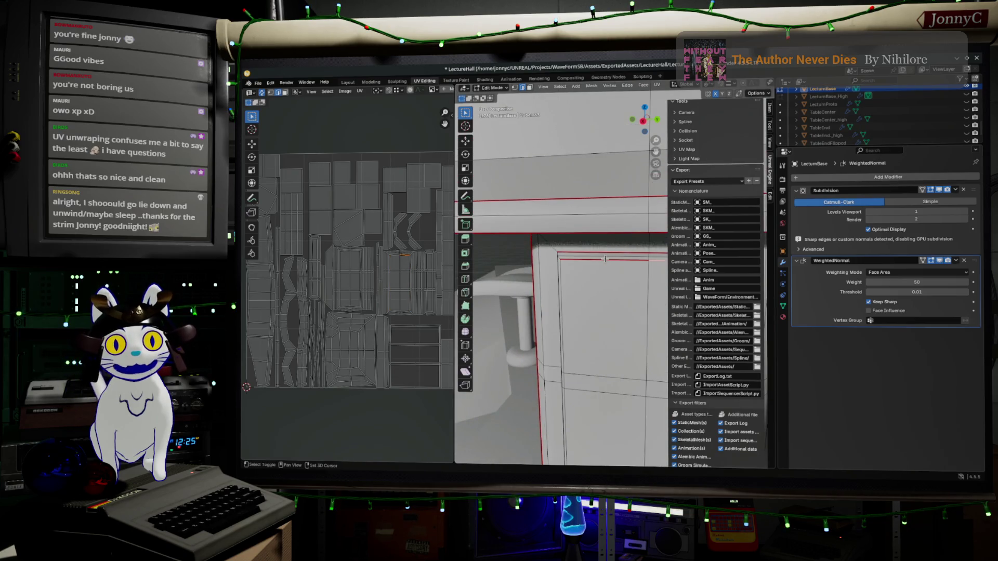
left_click(604, 259, "alt")
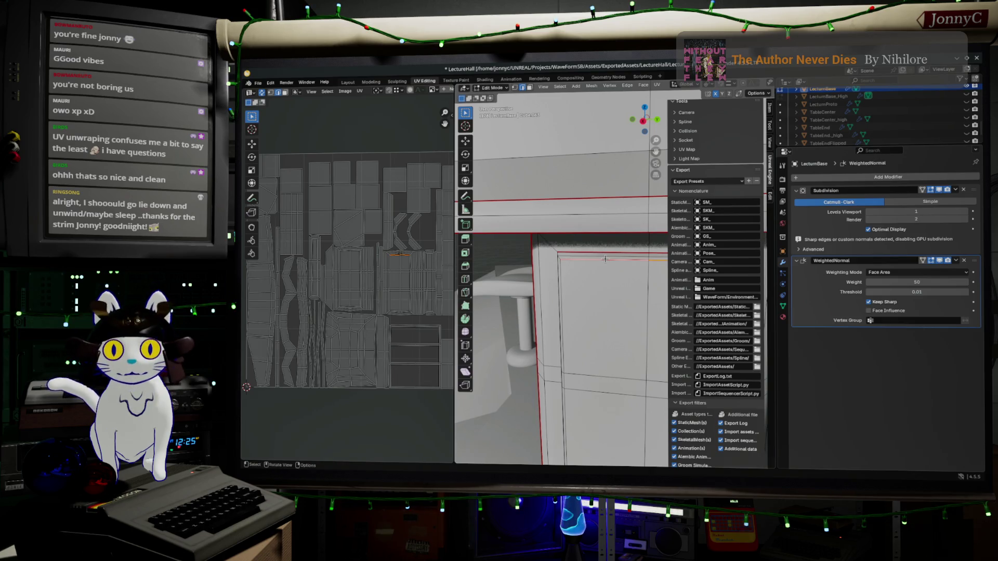
key("ctrl+e")
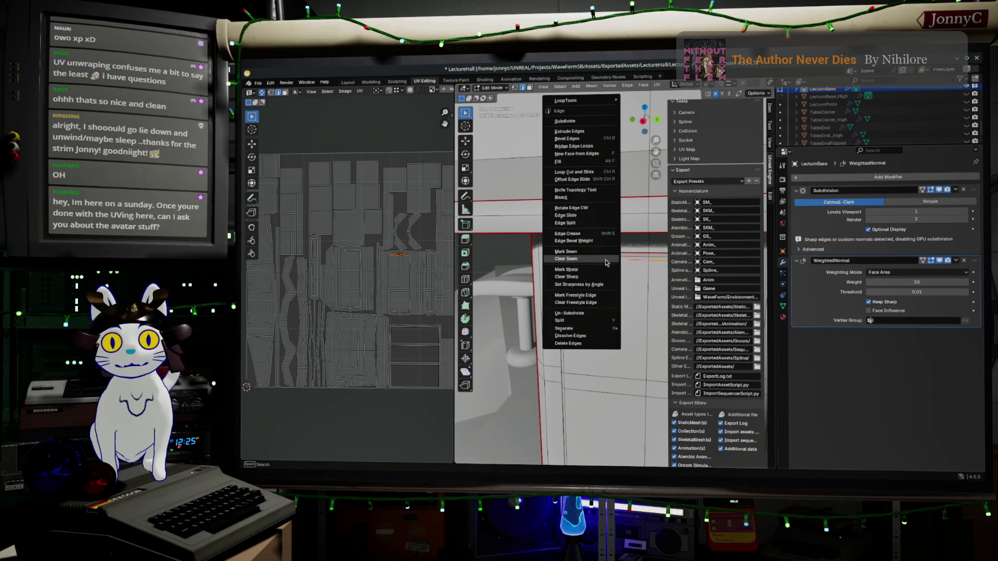
left_click(586, 279)
Step: Pick an edge path along the vertical column and extend it to a full loop
middle_click_drag(517, 255, 581, 273)
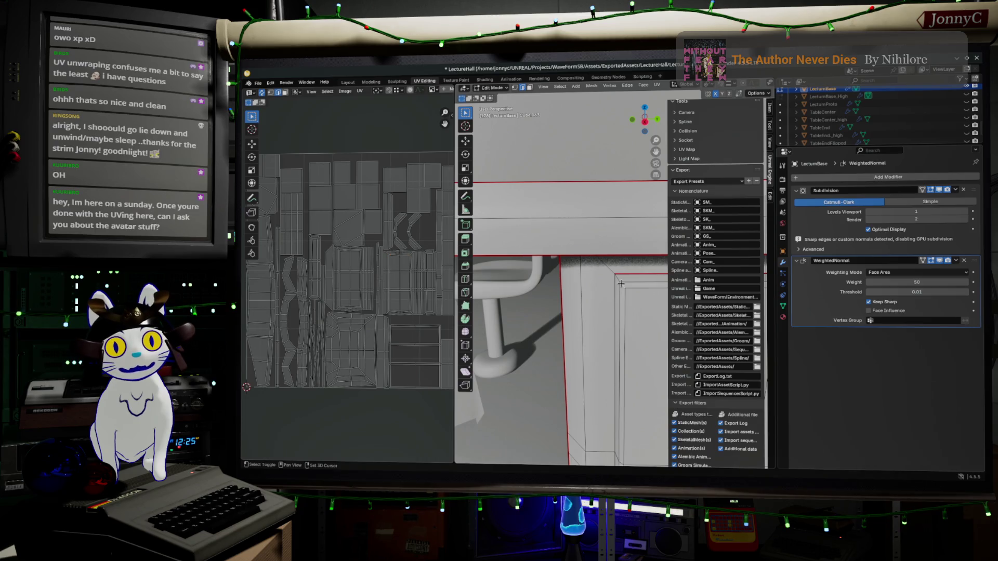
mouse_move(629, 290)
middle_mouse_down()
mouse_move(540, 320)
mouse_move(532, 280)
middle_mouse_up()
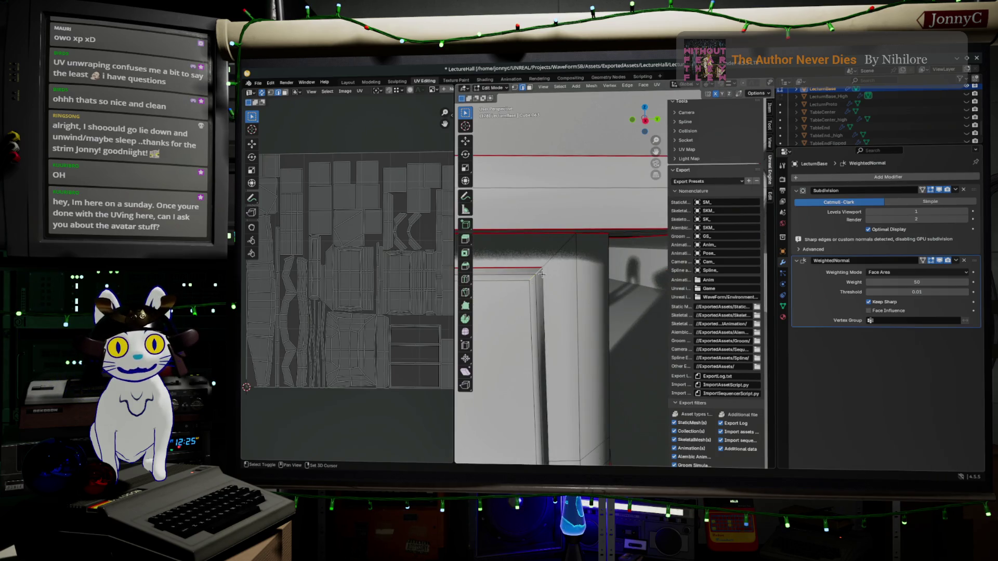
mouse_move(541, 273)
middle_mouse_down("shift")
mouse_move(591, 258)
mouse_move(536, 290)
middle_mouse_up("shift")
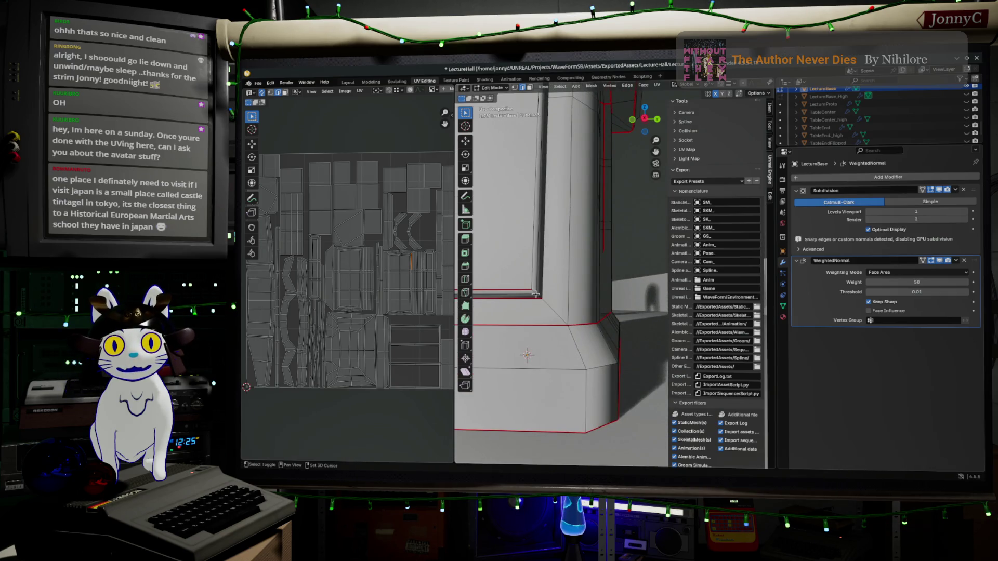
middle_click_drag(520, 315, 576, 277, "shift")
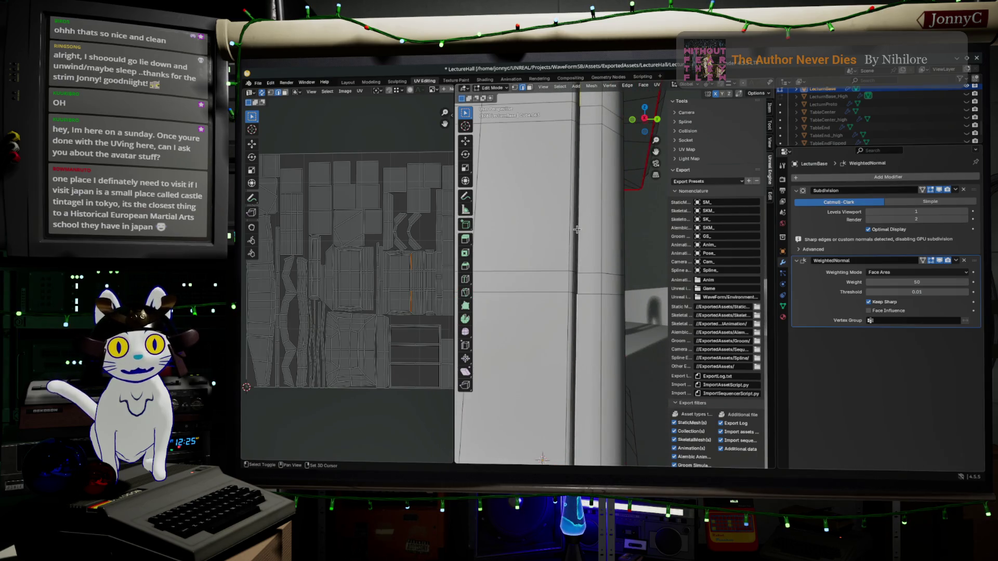
left_click(580, 123, "ctrl")
scroll(627, 211, "down", 4)
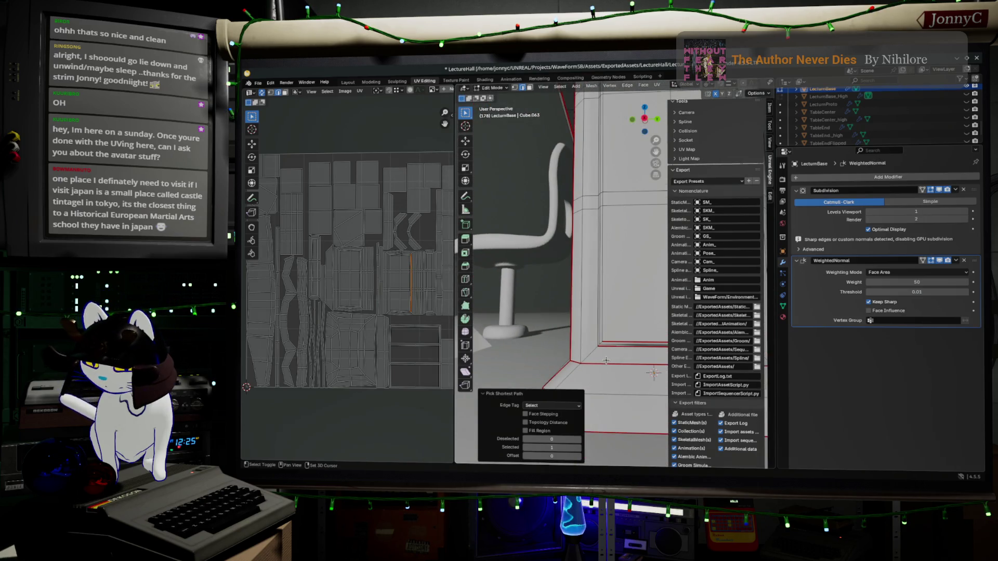
left_click(604, 348, "alt")
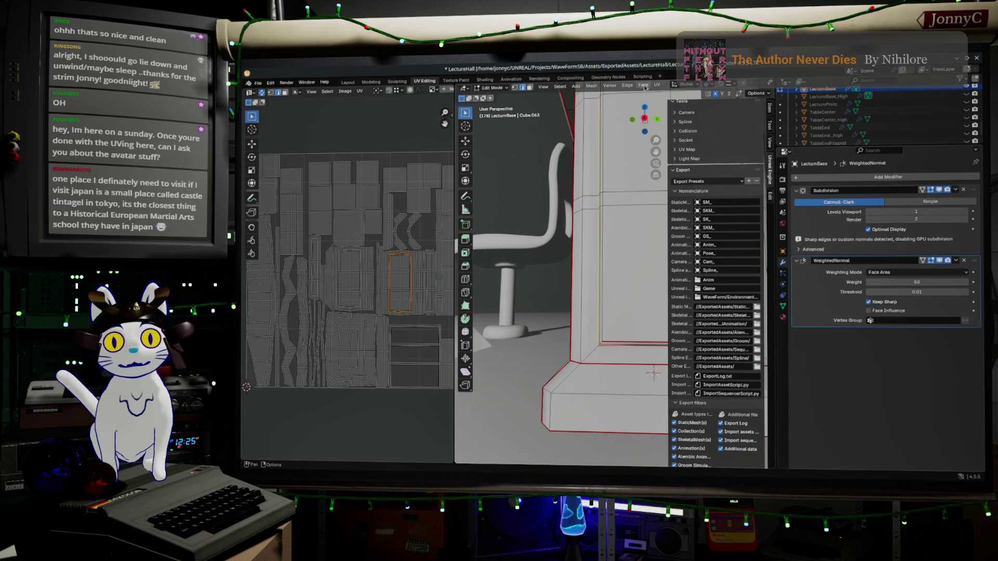
scroll(415, 256, "up", 3)
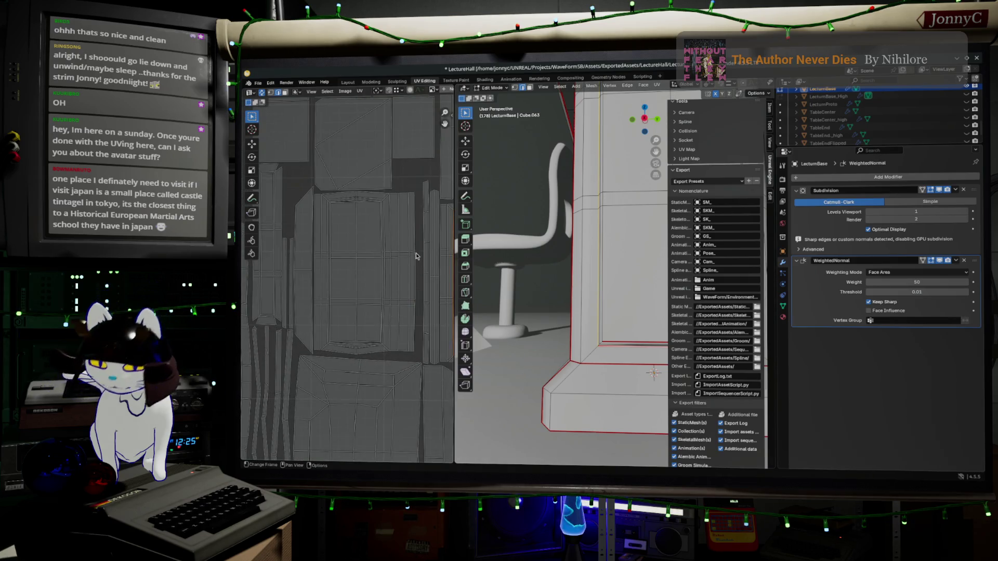
middle_click_drag(334, 267, 270, 275)
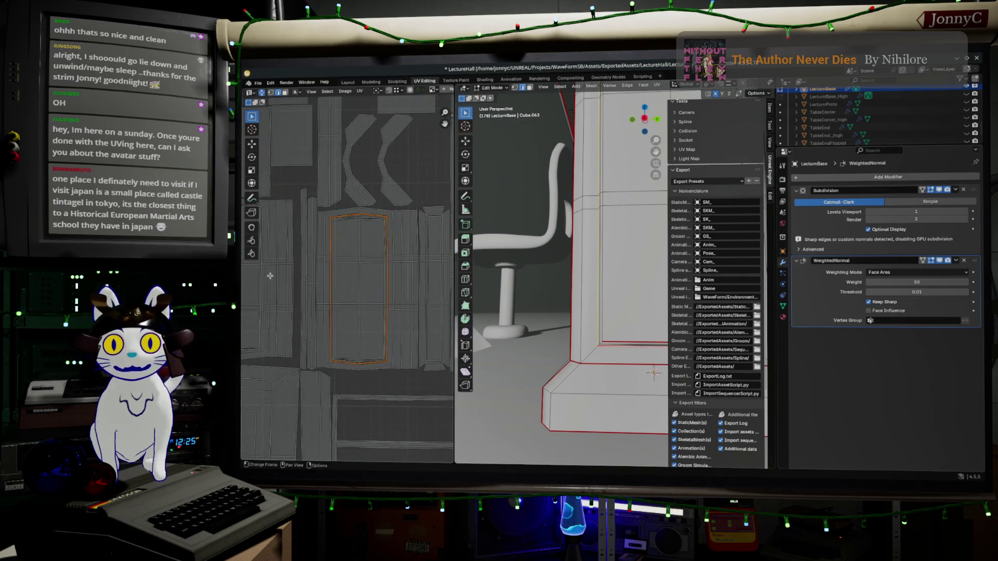
scroll(392, 219, "up", 2)
scroll(339, 192, "up", 2)
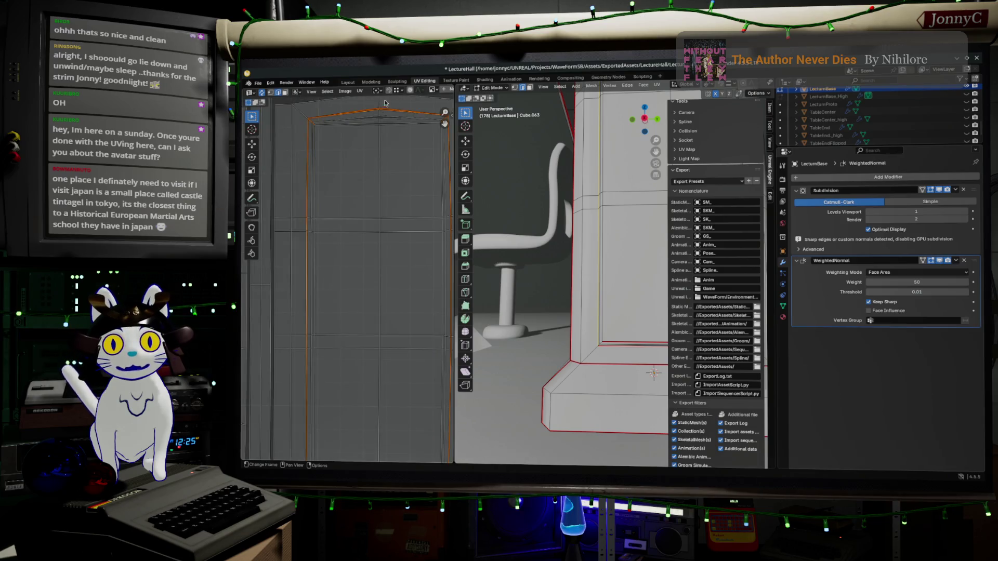
middle_click_drag(598, 249, 616, 247)
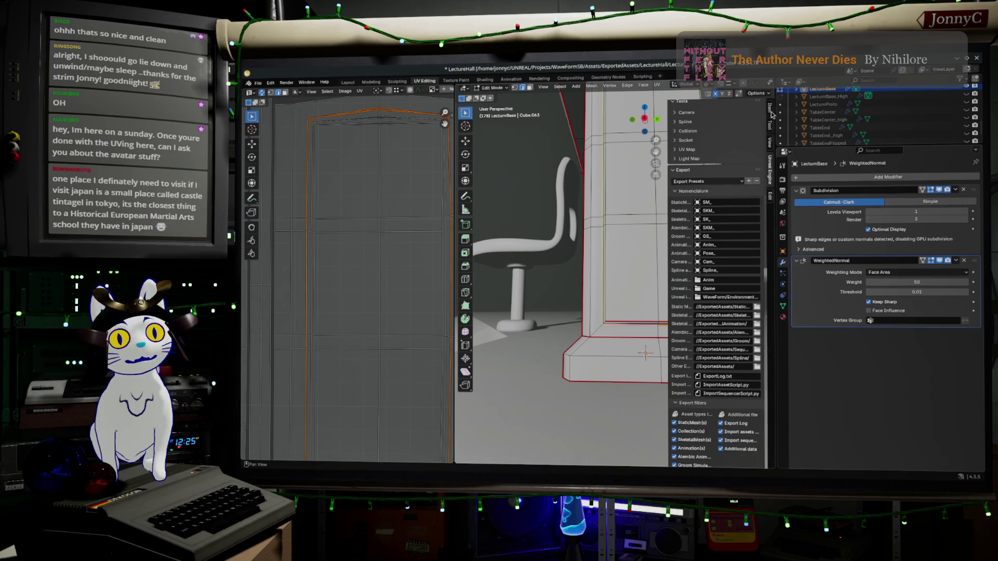
left_click(657, 85)
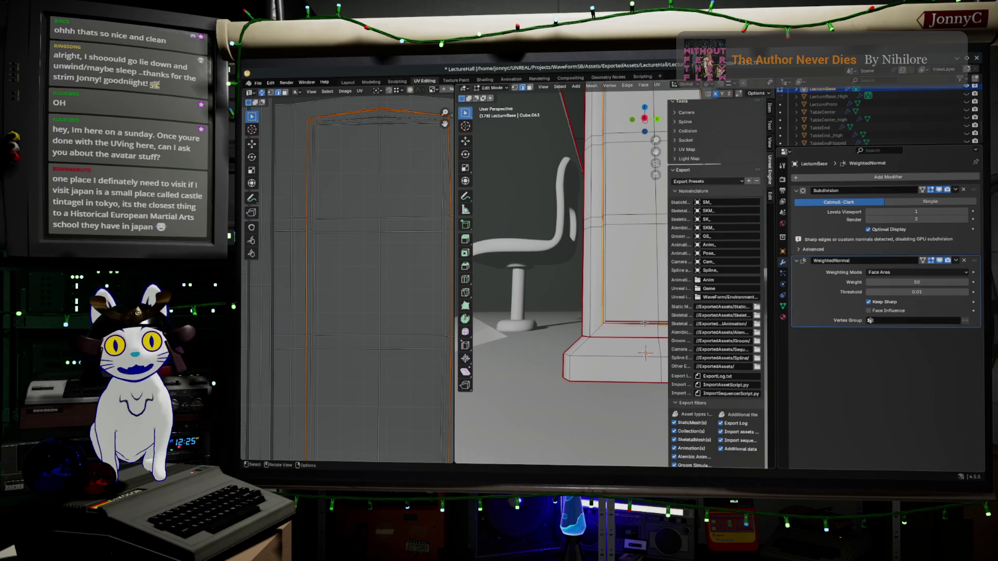
middle_click_drag(648, 320, 604, 315, "shift")
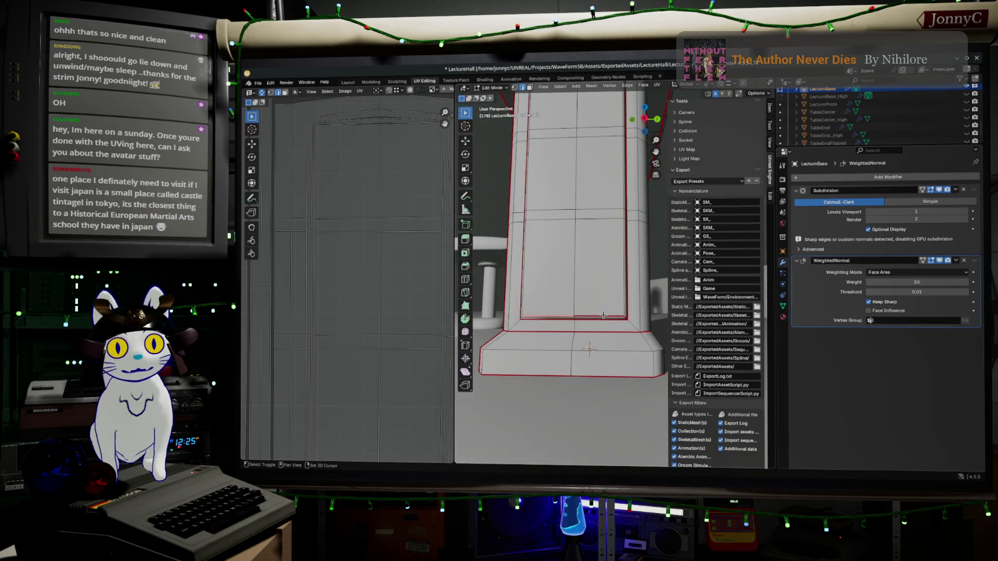
Step: Clear the old seam on the selected pillar edges and mark the new corner edges as seams
left_click(657, 86)
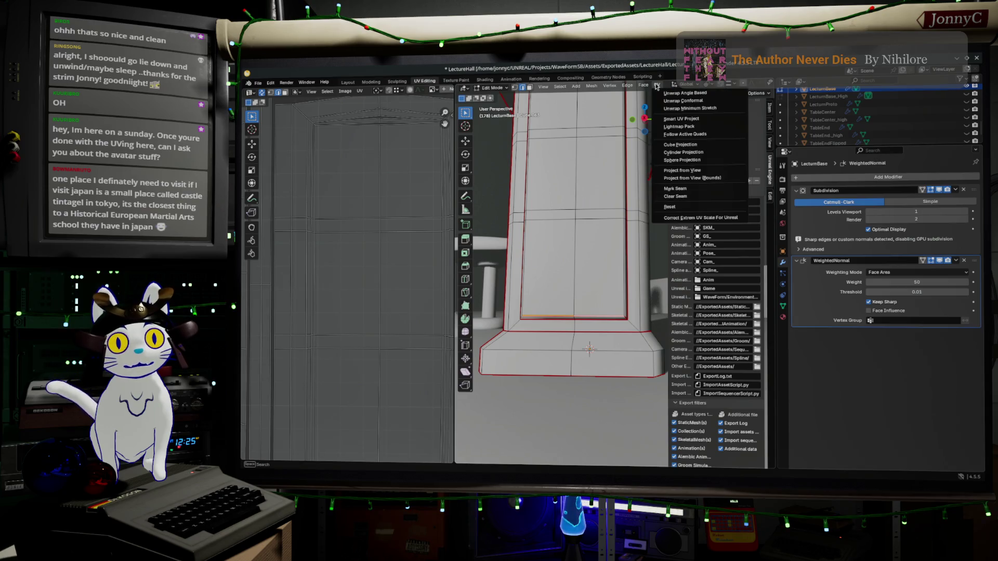
left_click(685, 196)
middle_click_drag(613, 239, 531, 288)
middle_click_drag(624, 299, 602, 309)
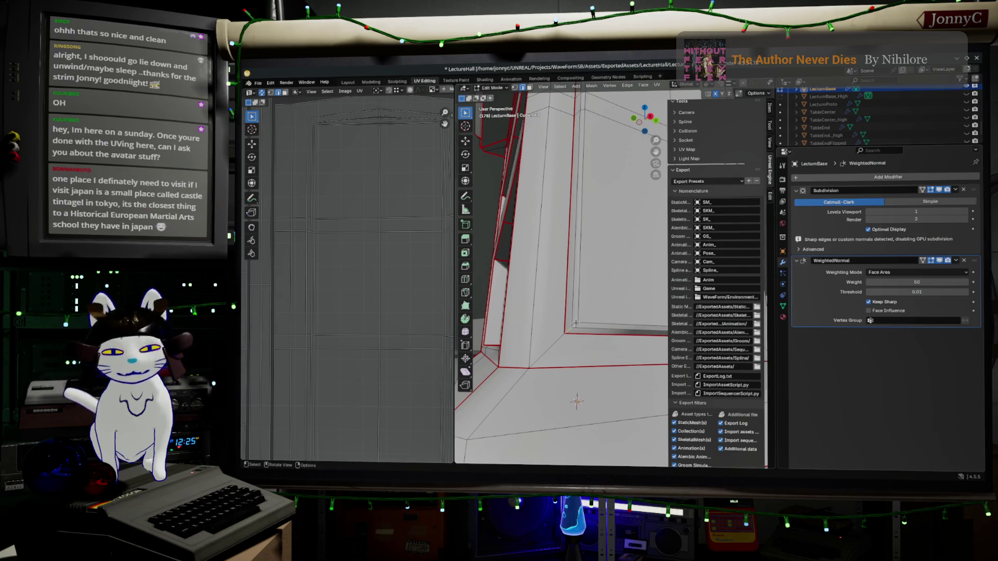
right_click(575, 323)
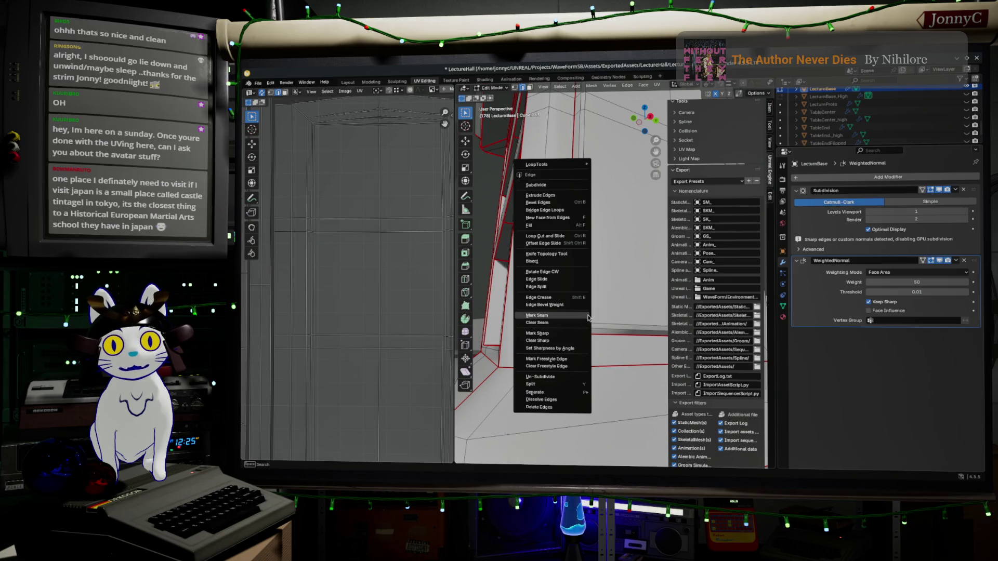
left_click(575, 317)
Step: Orbit and zoom around the lectern to check the new red seams on the pillar
mouse_move(575, 317)
middle_mouse_down()
mouse_move(611, 241)
mouse_move(499, 270)
middle_mouse_up()
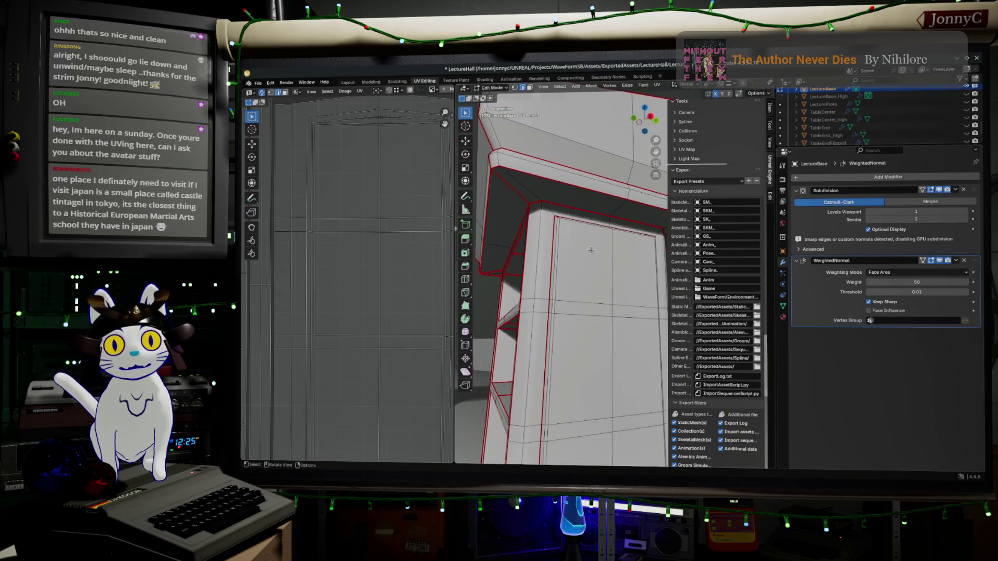
scroll(477, 278, "up", 5)
scroll(478, 277, "down", 3)
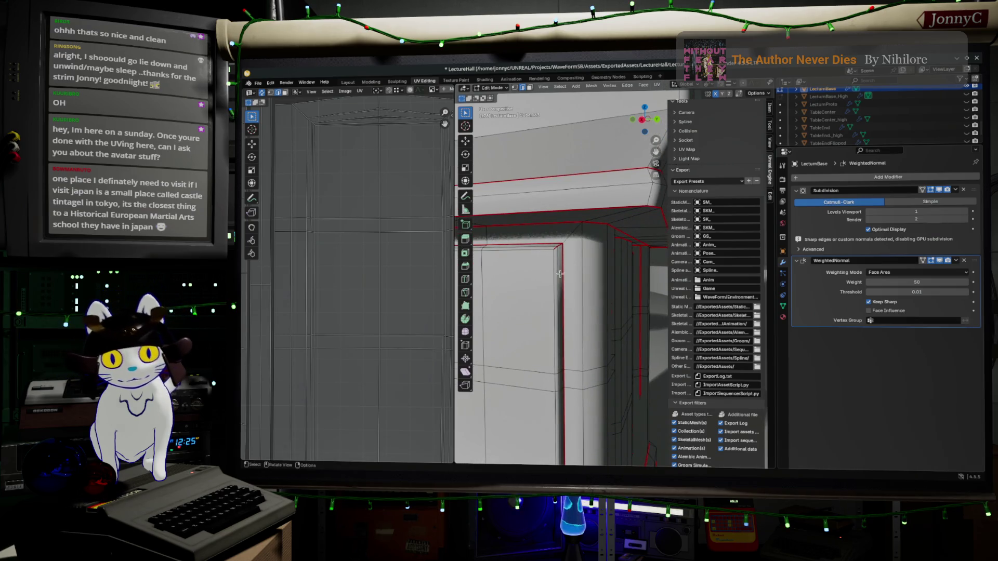
mouse_move(564, 323)
middle_mouse_down()
mouse_move(546, 311)
mouse_move(633, 268)
middle_mouse_up()
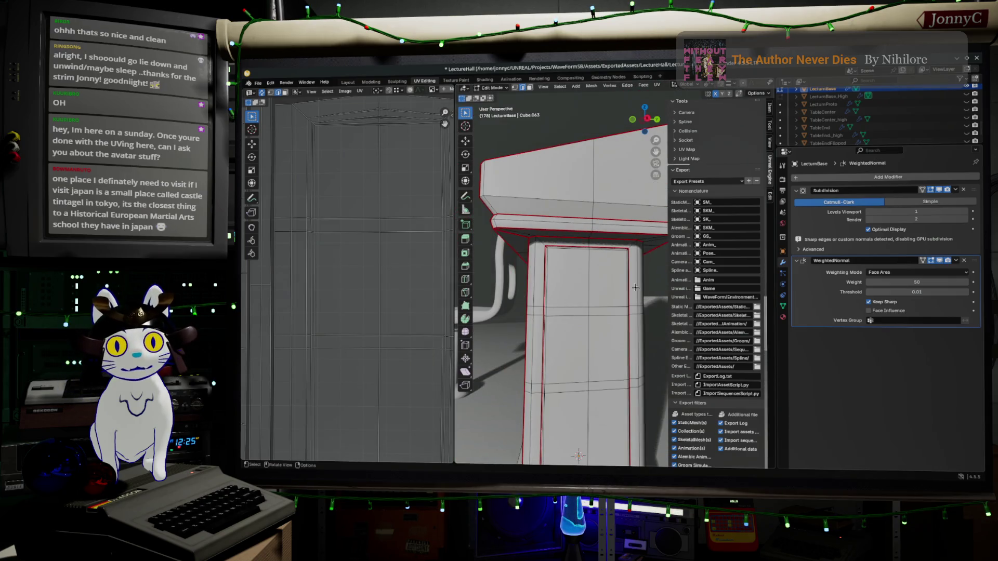
scroll(611, 371, "down", 3)
scroll(611, 371, "up", 5)
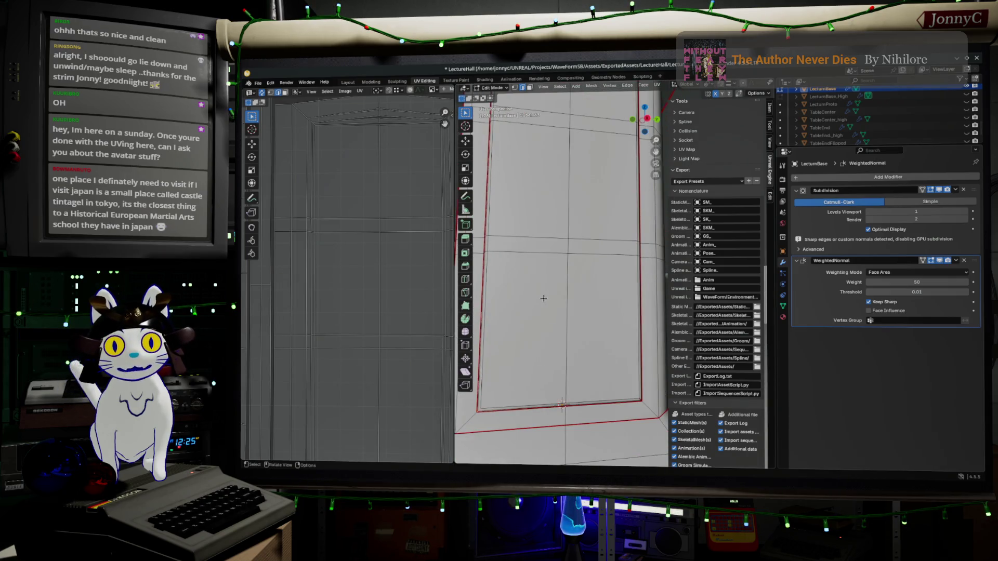
scroll(545, 298, "down", 6)
middle_click_drag(545, 298, 598, 265)
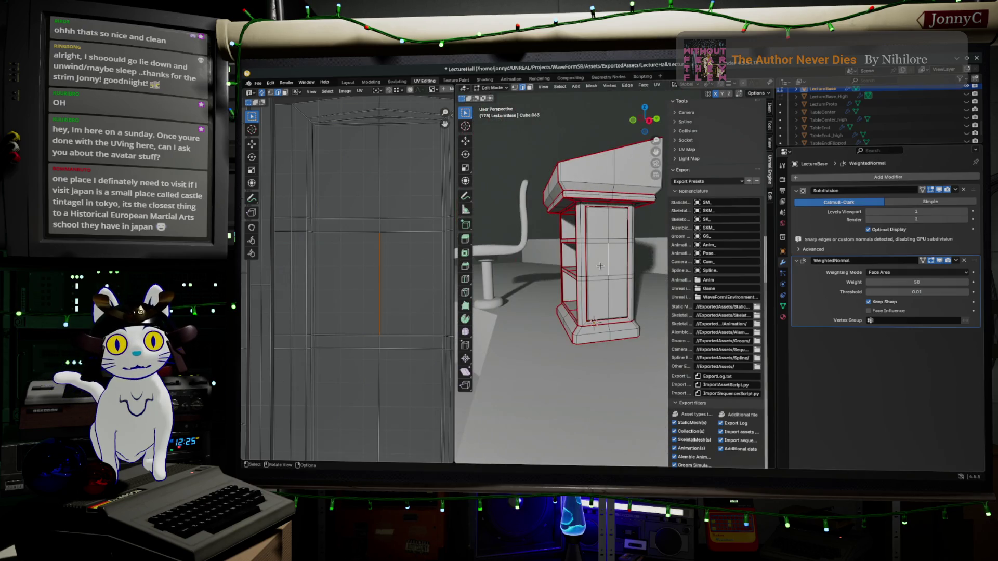
Step: Unwrap the whole lectern mesh using the Minimum Stretch method
key("a")
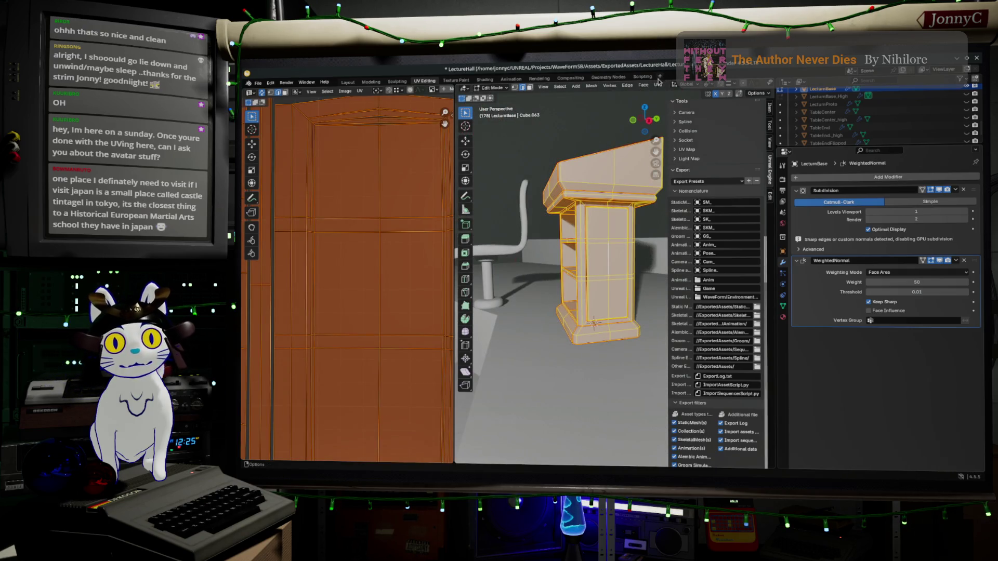
left_click(657, 85)
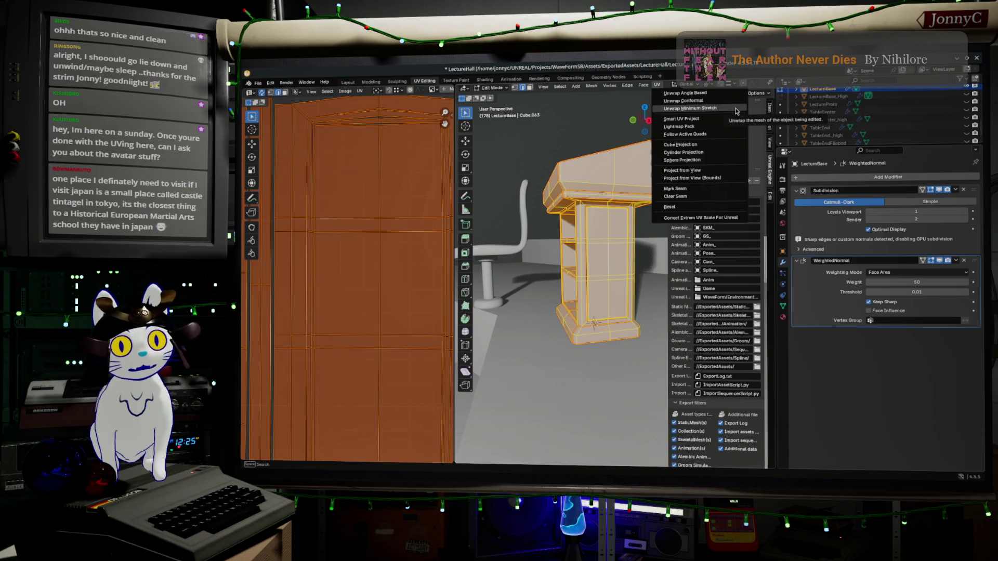
left_click(736, 112)
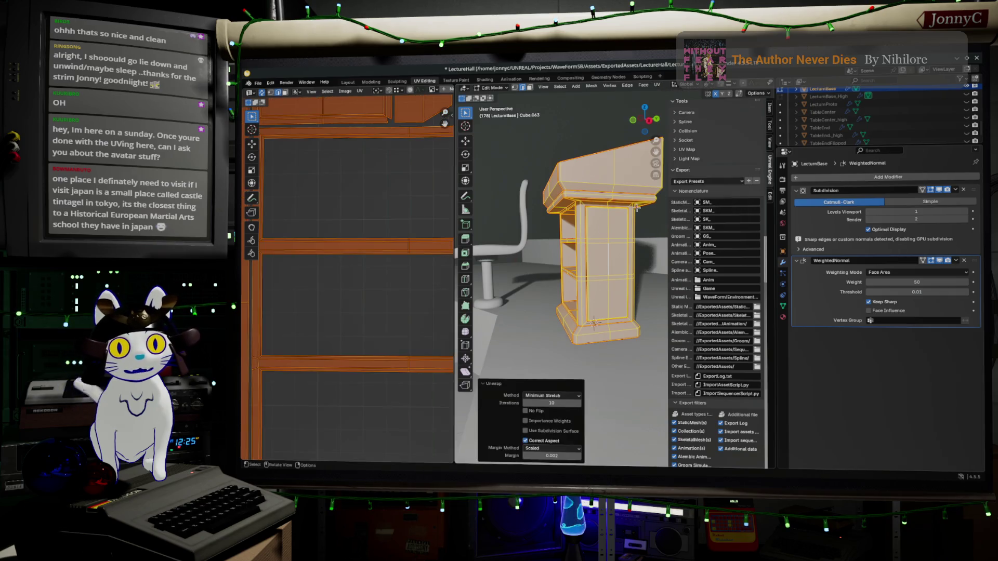
scroll(367, 305, "up", 6)
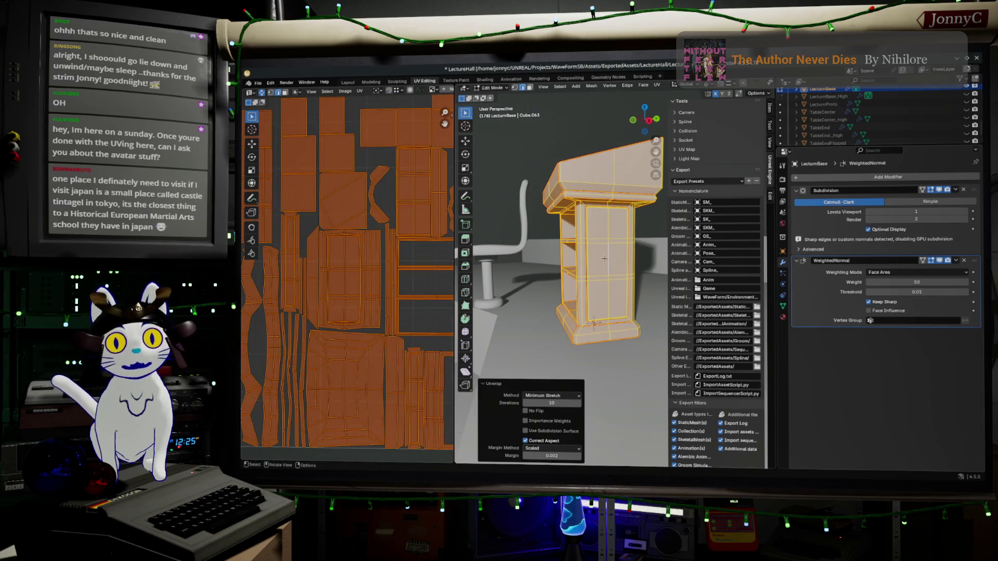
Step: Select the pillar's front panel faces and grow the selection to neighbouring faces
key("alt+a")
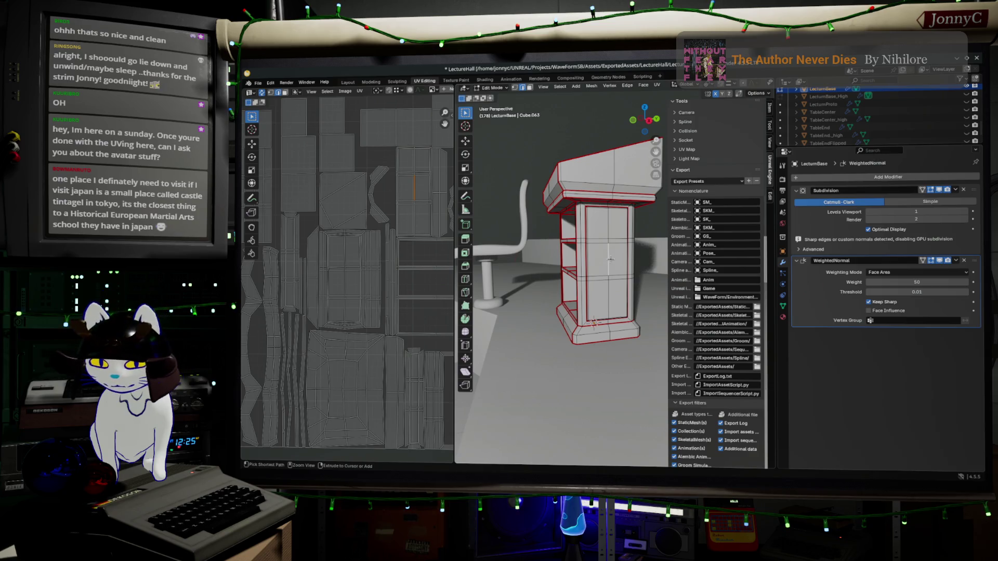
left_click(610, 259)
key("ctrl+KP_Add")
key("ctrl+KP_Add")
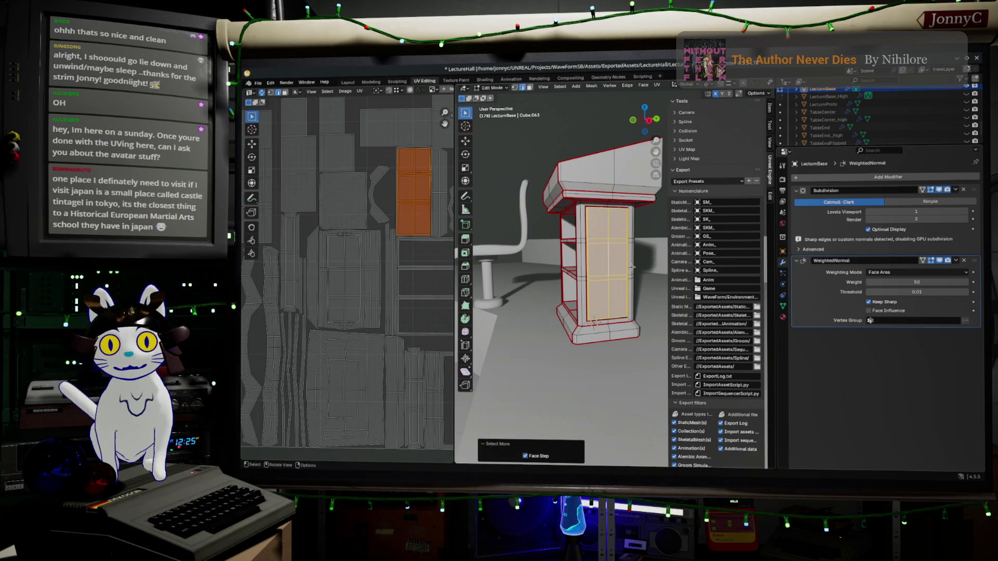
scroll(435, 219, "up", 5)
scroll(435, 218, "up", 5)
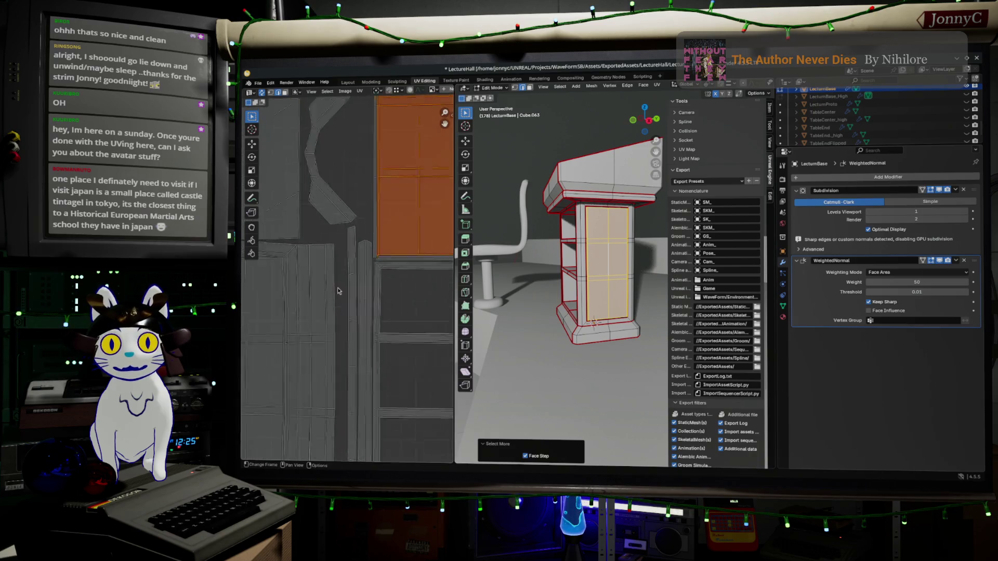
scroll(333, 266, "down", 4)
scroll(310, 320, "down", 1)
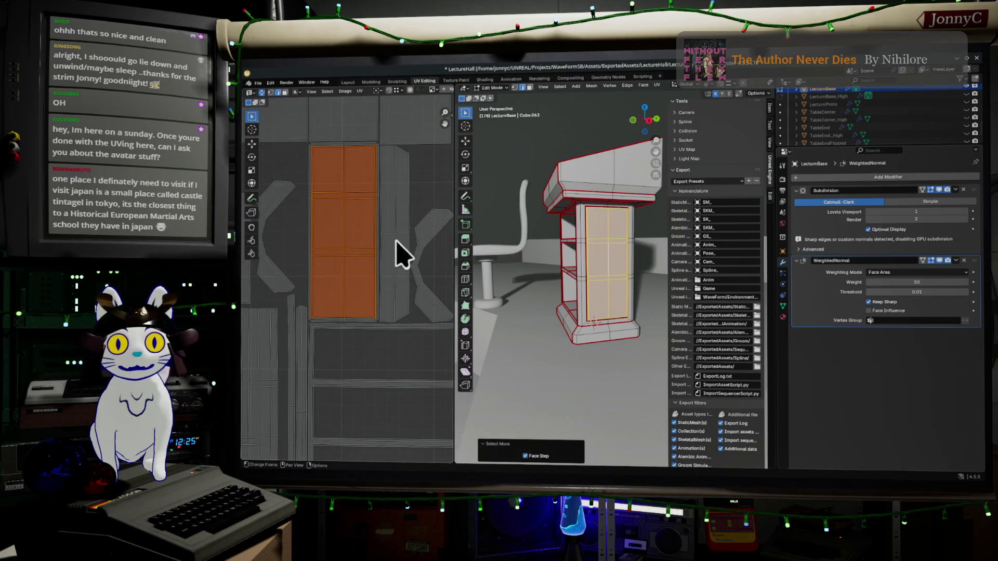
scroll(391, 262, "down", 1)
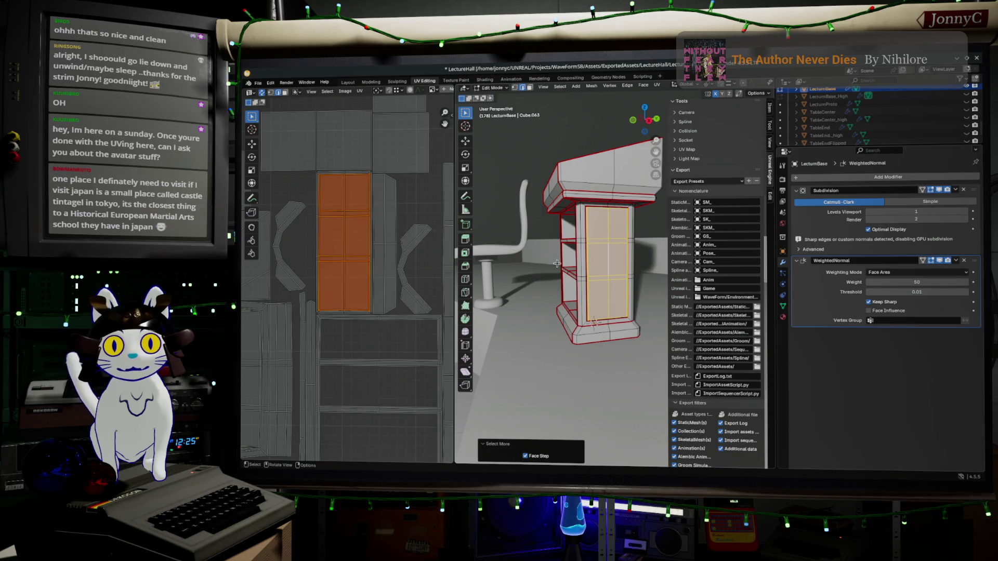
scroll(377, 268, "down", 3)
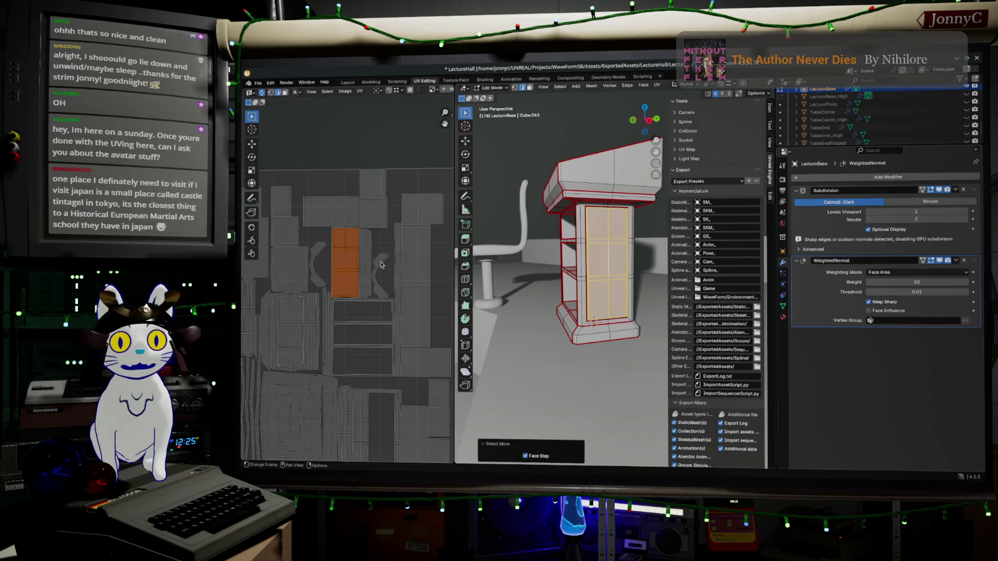
Step: Zoom out to the full UV layout and select all lectern faces and UVs
scroll(376, 269, "up", 1)
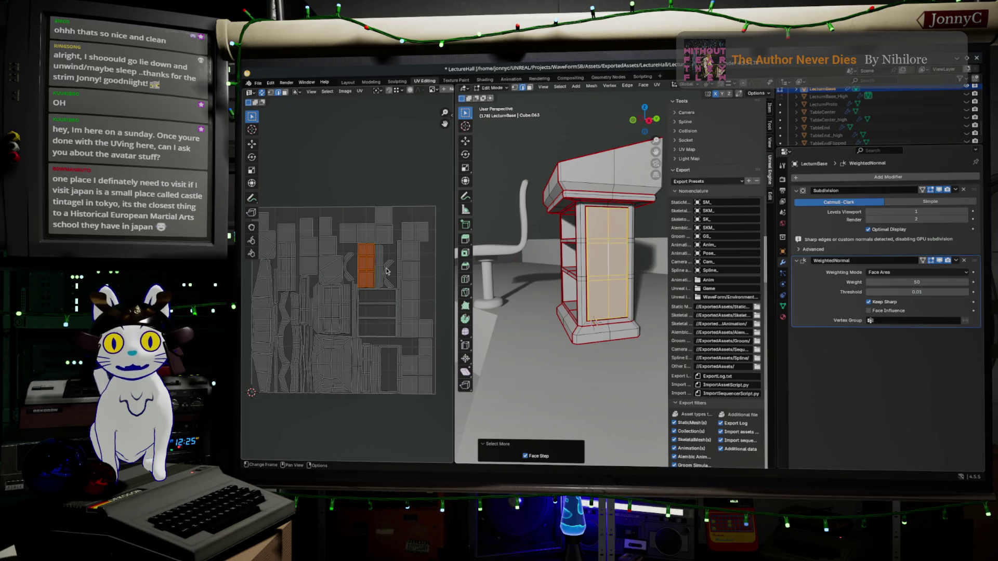
scroll(387, 275, "up", 1)
scroll(387, 296, "up", 1)
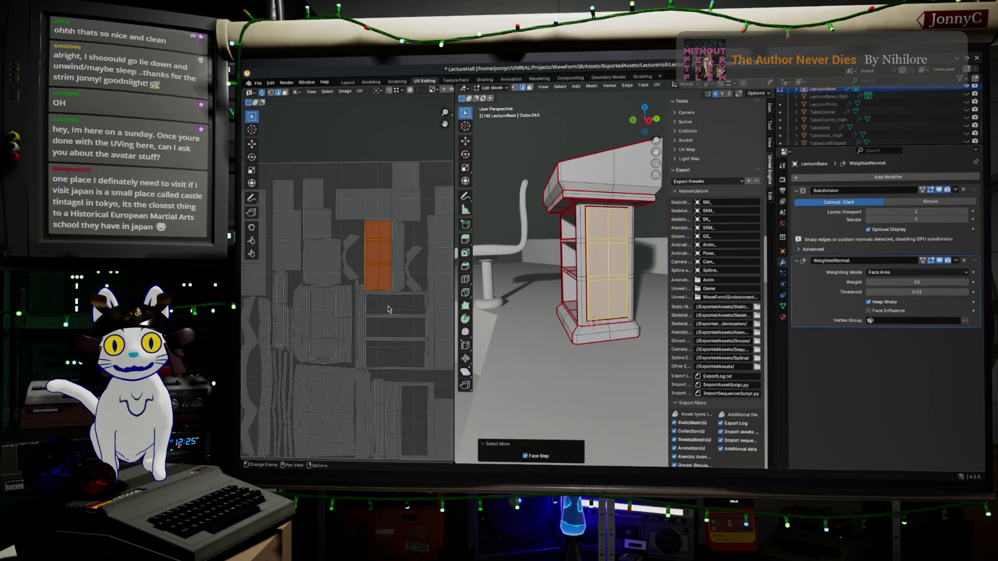
key("a")
left_click(359, 91)
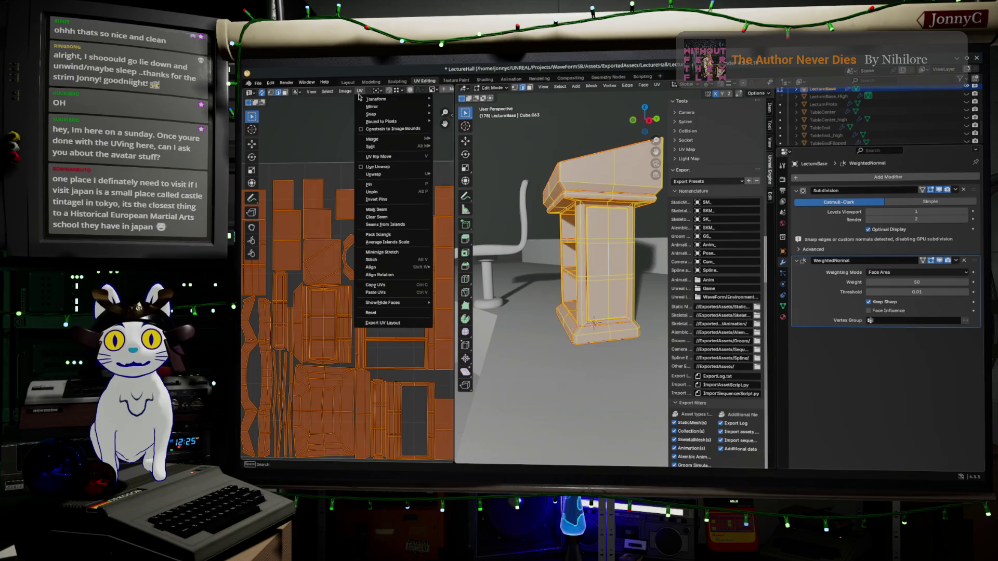
Step: Pack the lectern's UV islands using Cardinal rotation, Exact Shape (Concave) and a 0.001 margin
left_click(407, 237)
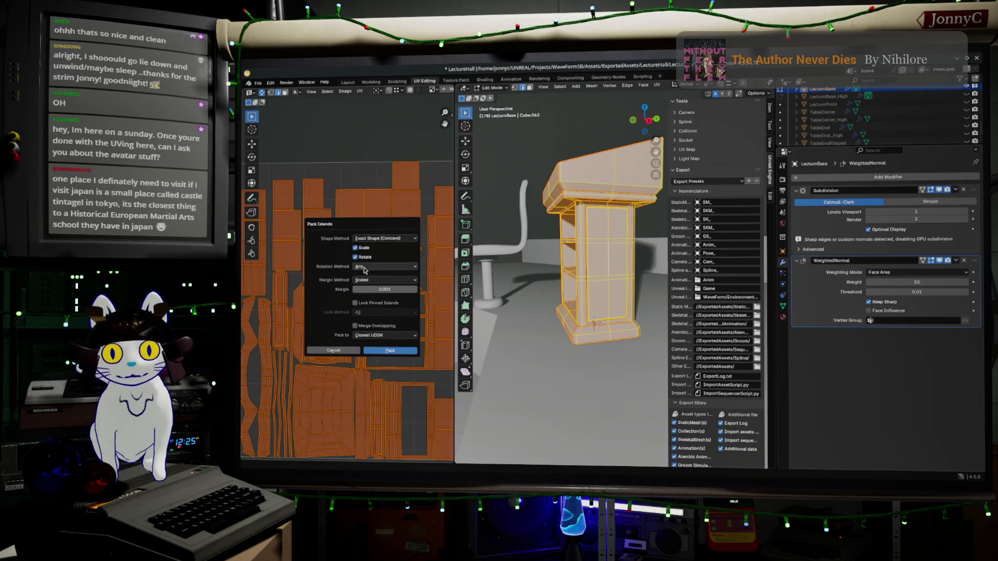
left_click(382, 267)
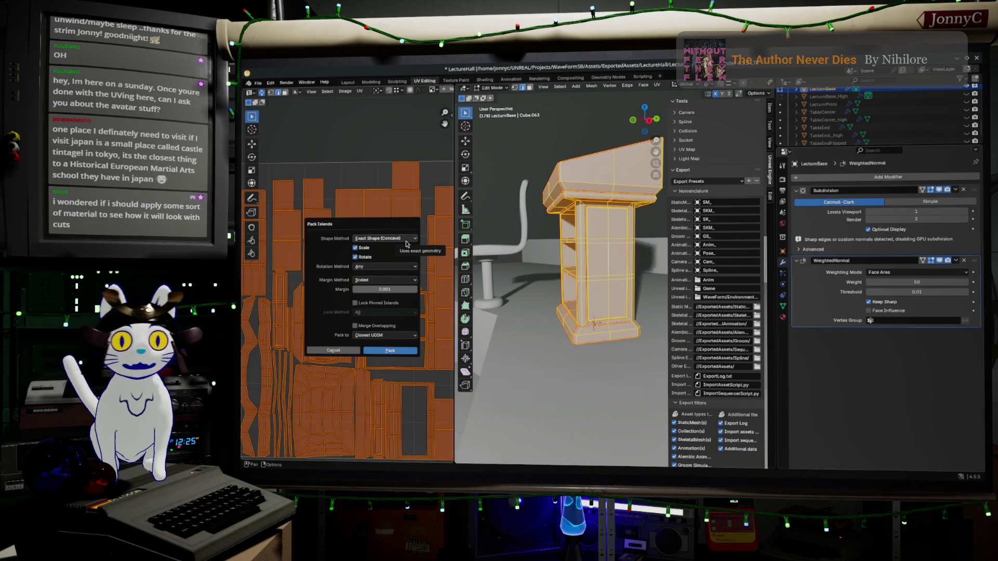
left_click(394, 266)
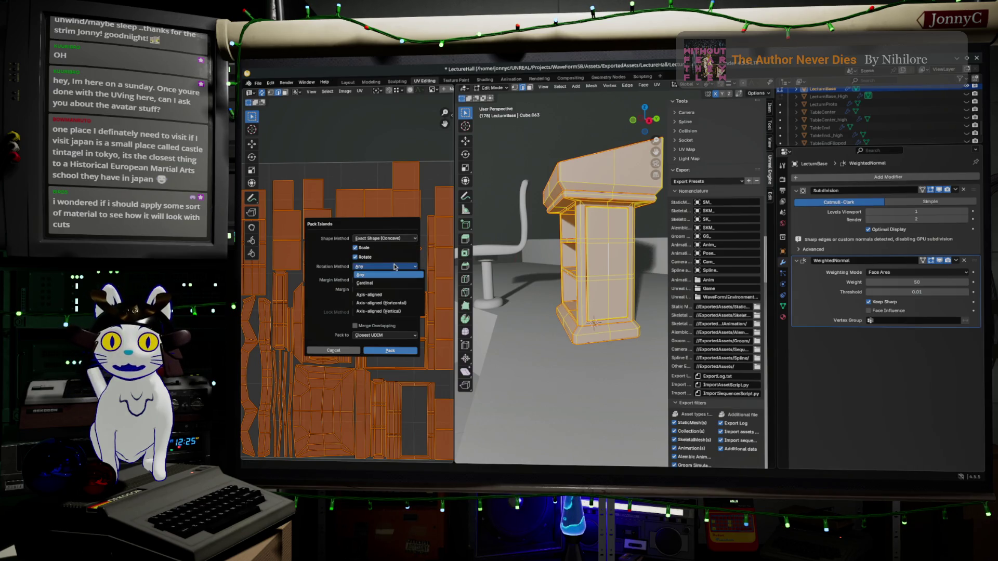
left_click(389, 284)
left_click(385, 351)
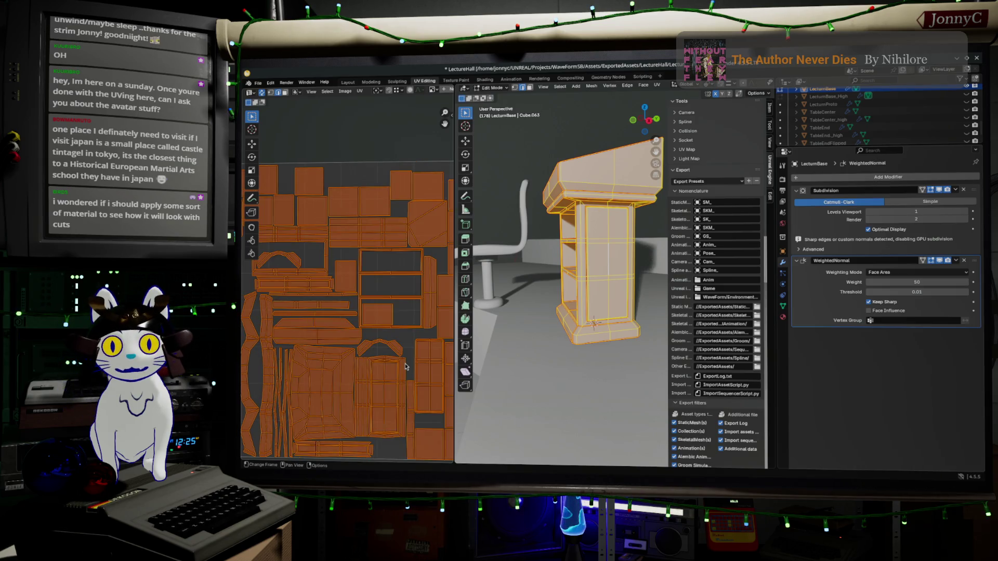
scroll(405, 366, "up", 1)
scroll(378, 351, "up", 1)
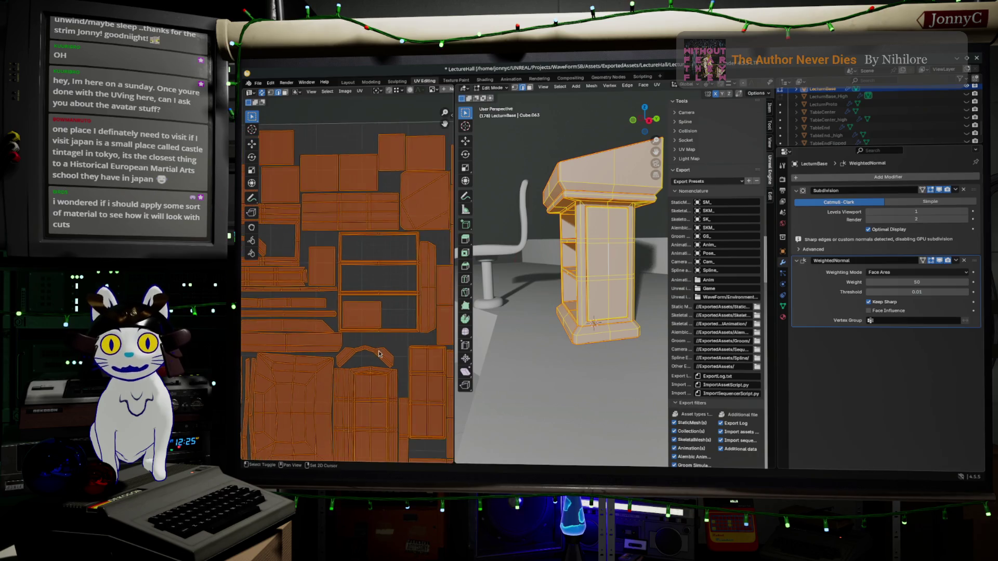
Step: Deselect everything, switch to face select mode and turn off UV Sync Selection
scroll(378, 351, "up", 3)
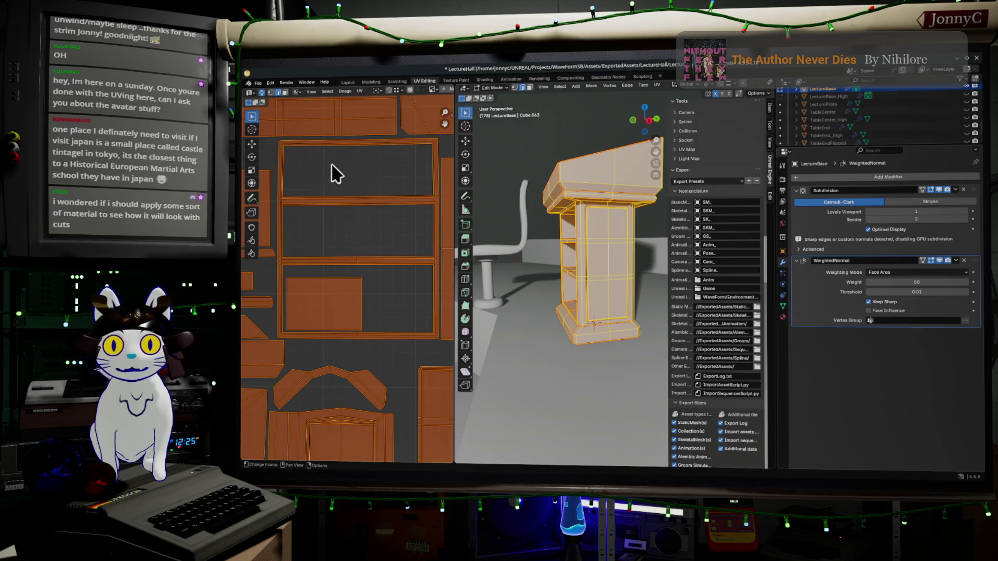
middle_click_drag(494, 317, 522, 326)
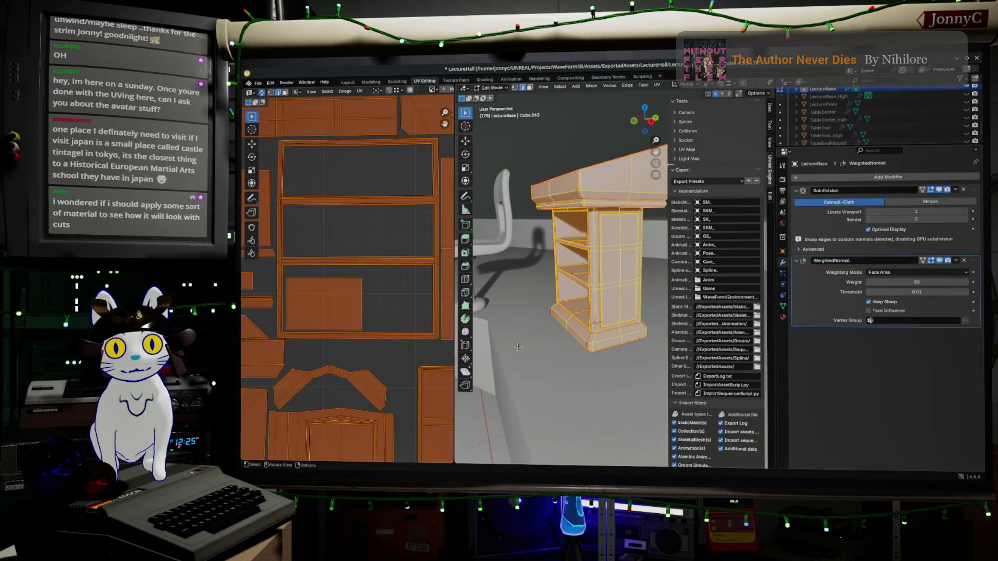
key("alt+a")
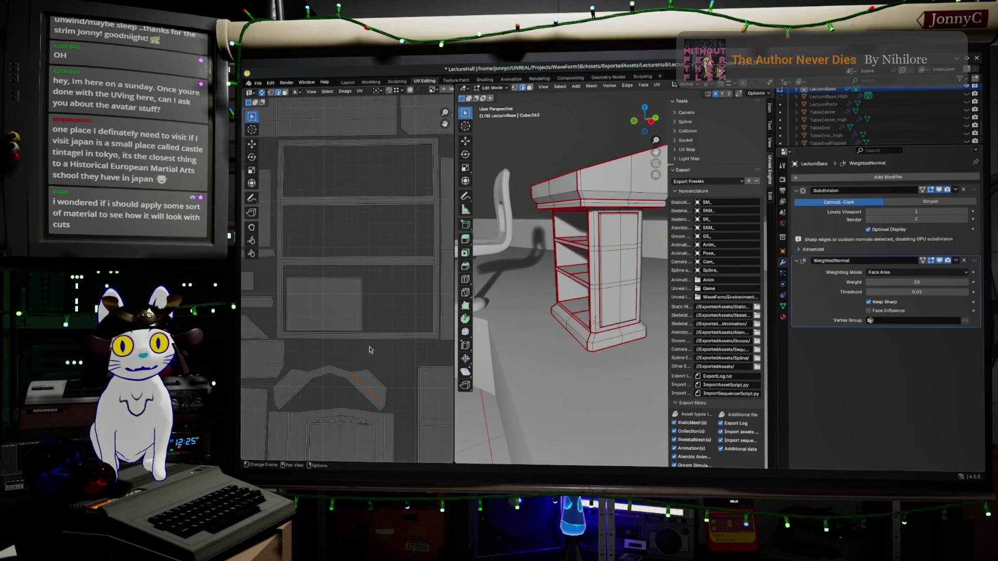
left_click(285, 92)
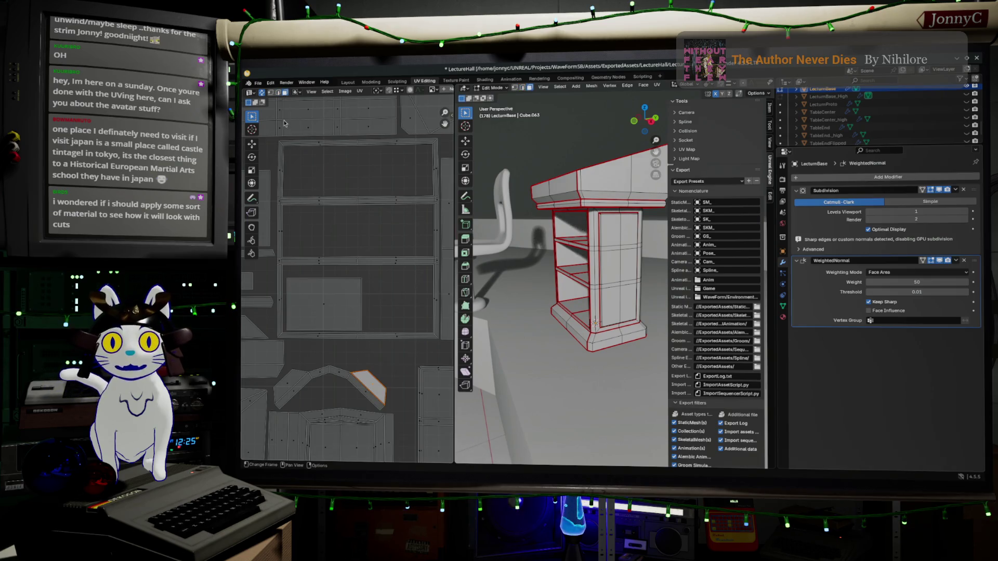
left_click(261, 92)
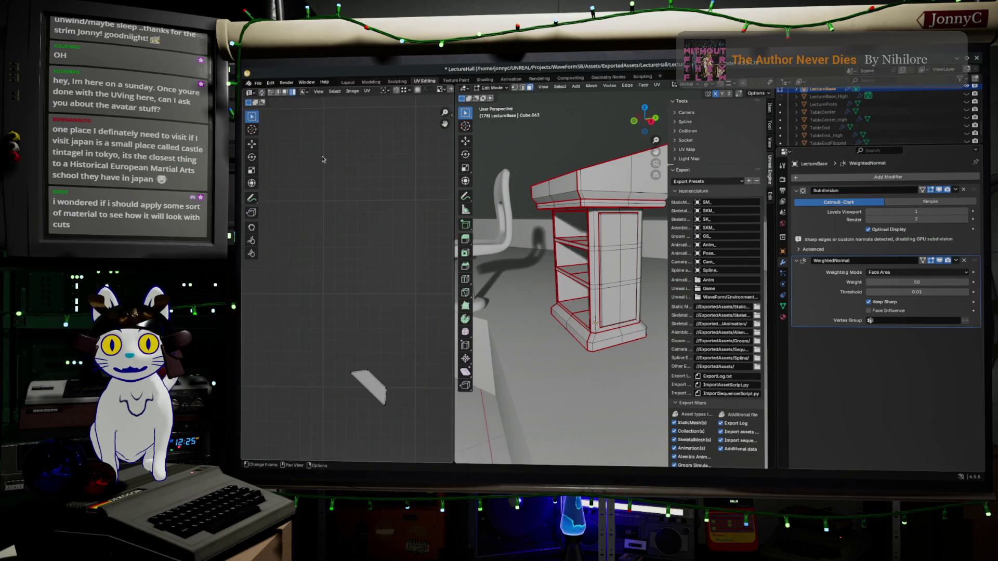
Step: Select the arch-shaped UV island and move it 0.037 X, 0.206 Y into a gap
key("a")
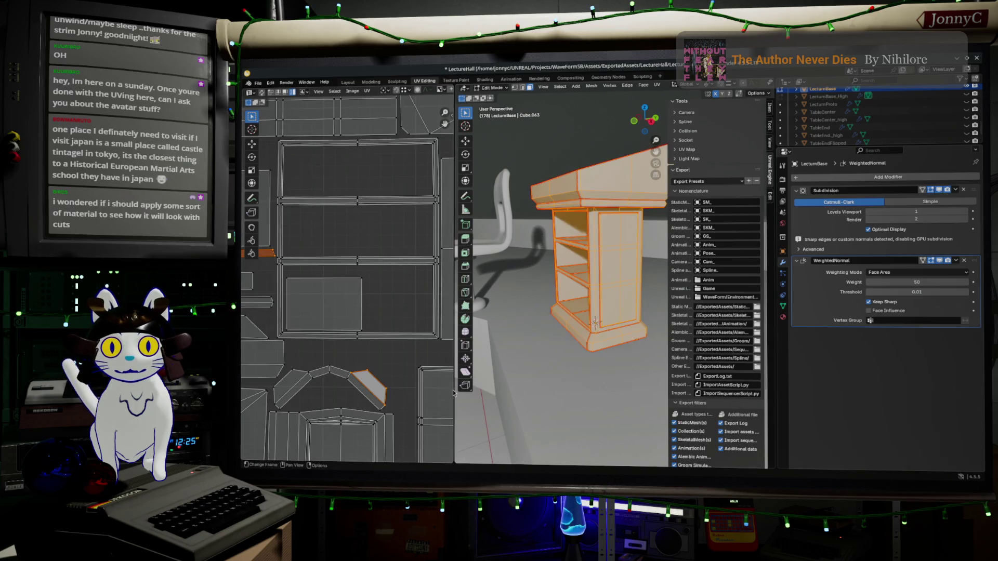
key("ctrl+l")
key("g")
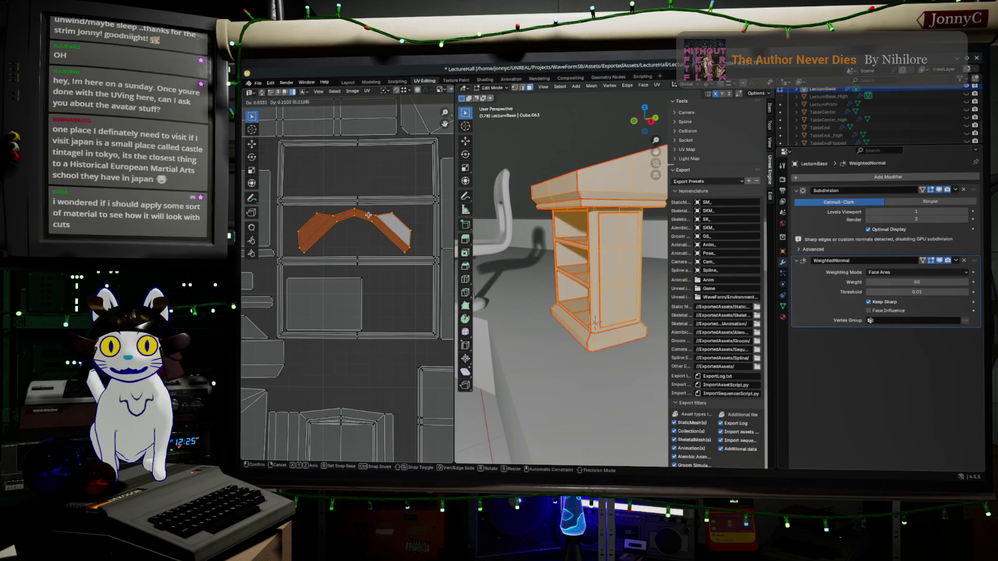
left_click(368, 215)
scroll(366, 224, "down", 4)
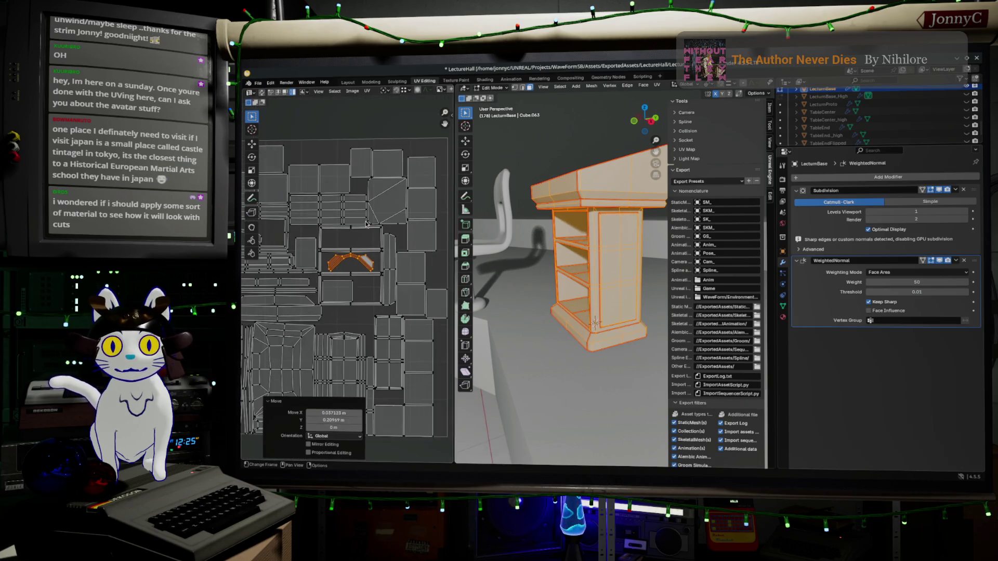
scroll(415, 196, "down", 3)
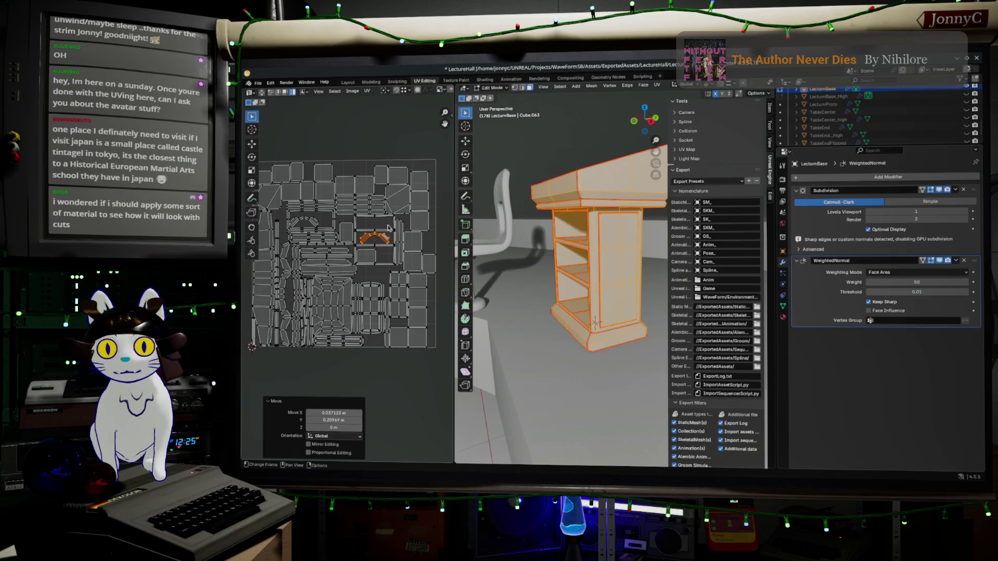
scroll(387, 226, "up", 5)
scroll(311, 233, "up", 4)
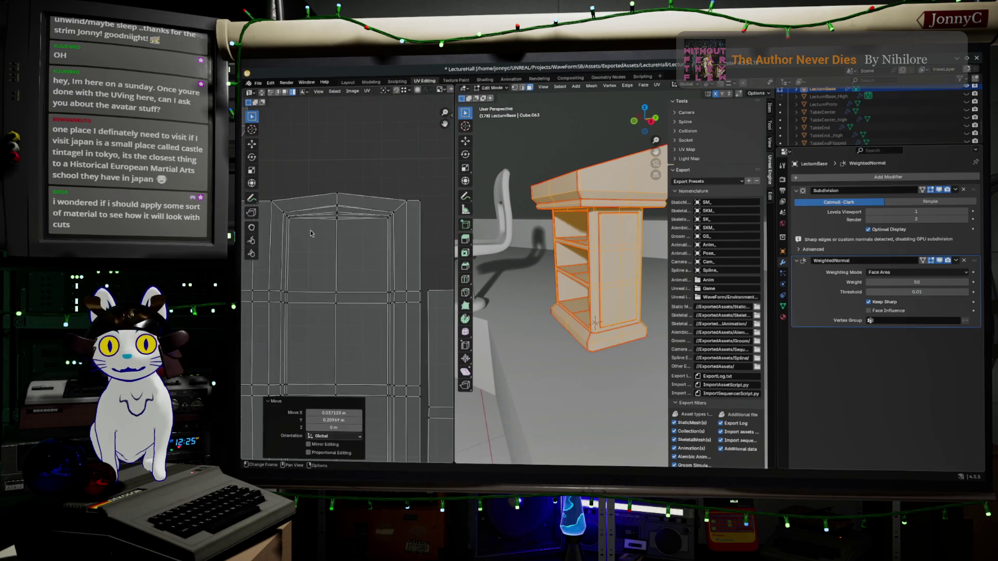
Step: Vertex-slide an edge on the lectern's side, then select the large side face and adjacent thin face
mouse_move(551, 244)
middle_mouse_down()
mouse_move(572, 249)
mouse_move(603, 395)
middle_mouse_up()
scroll(574, 248, "up", 3)
scroll(609, 432, "up", 5)
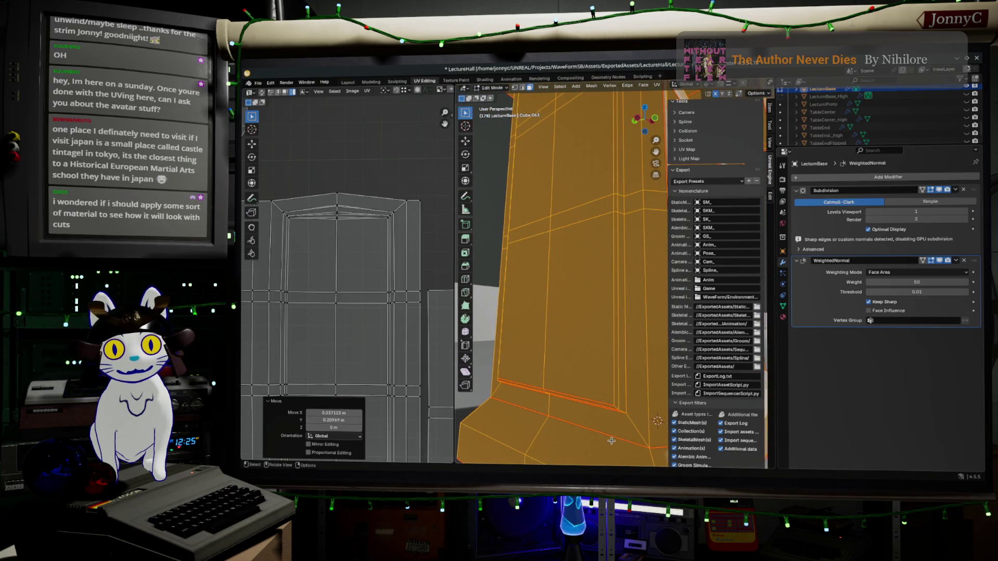
key("shift+v")
left_click(645, 420)
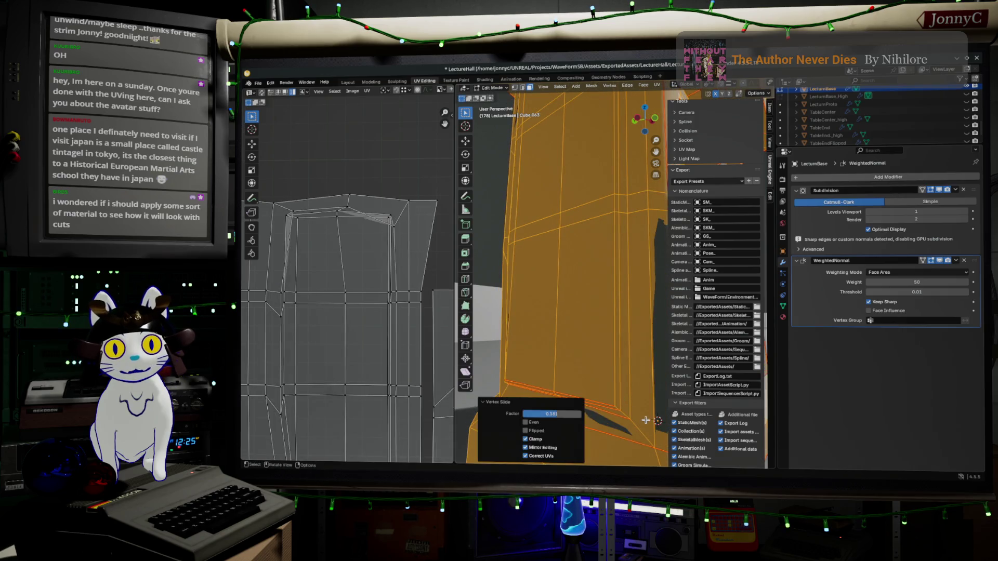
left_click(622, 398)
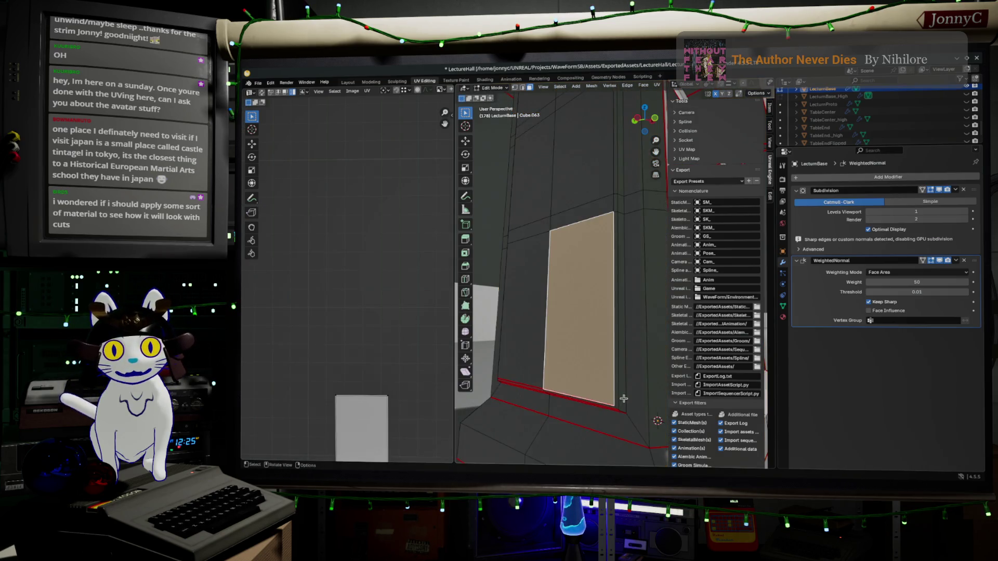
left_click(622, 398)
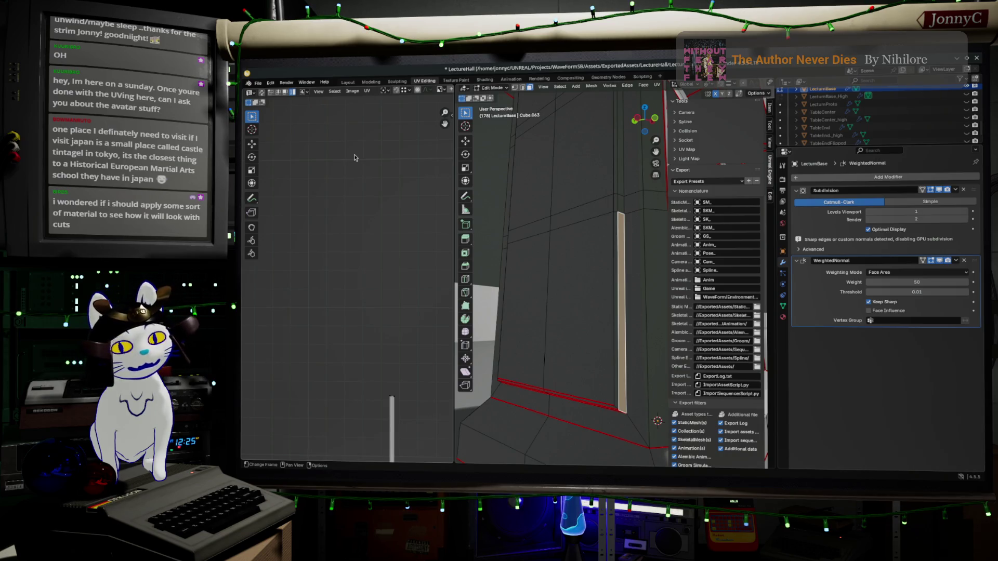
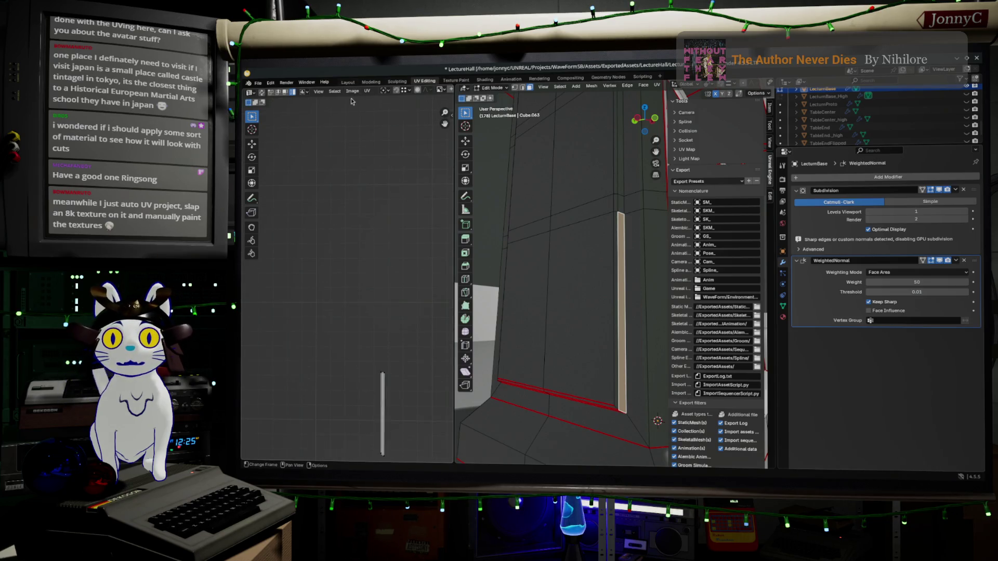
Step: Create a new 1024×1024 UV Grid image named Untitled in the UV editor
left_click(352, 92)
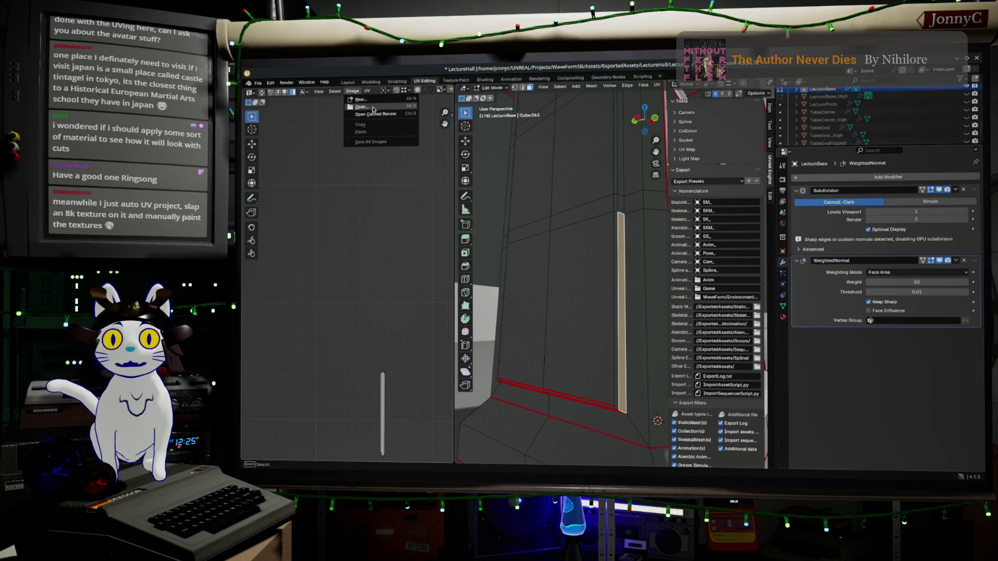
left_click(362, 100)
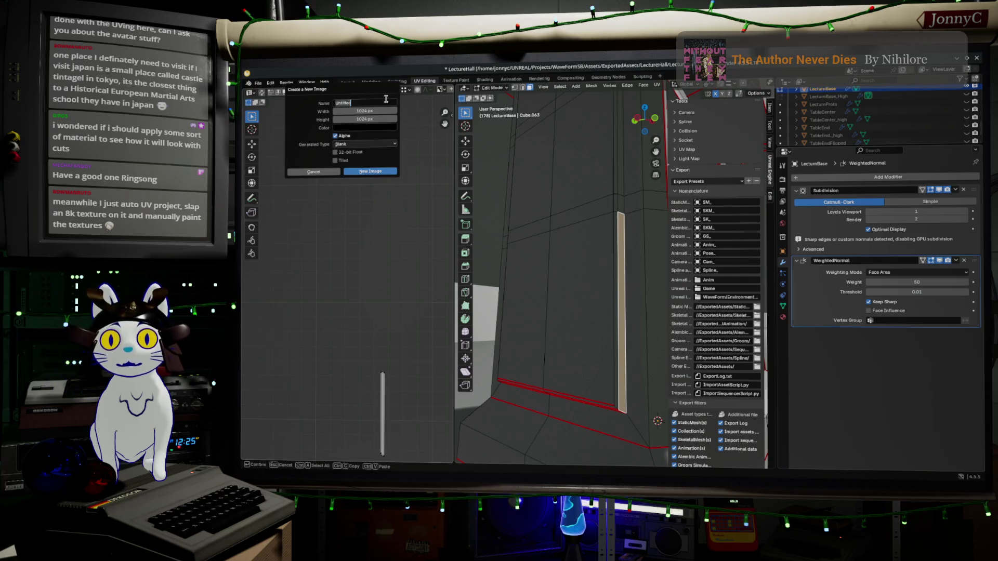
key("Return")
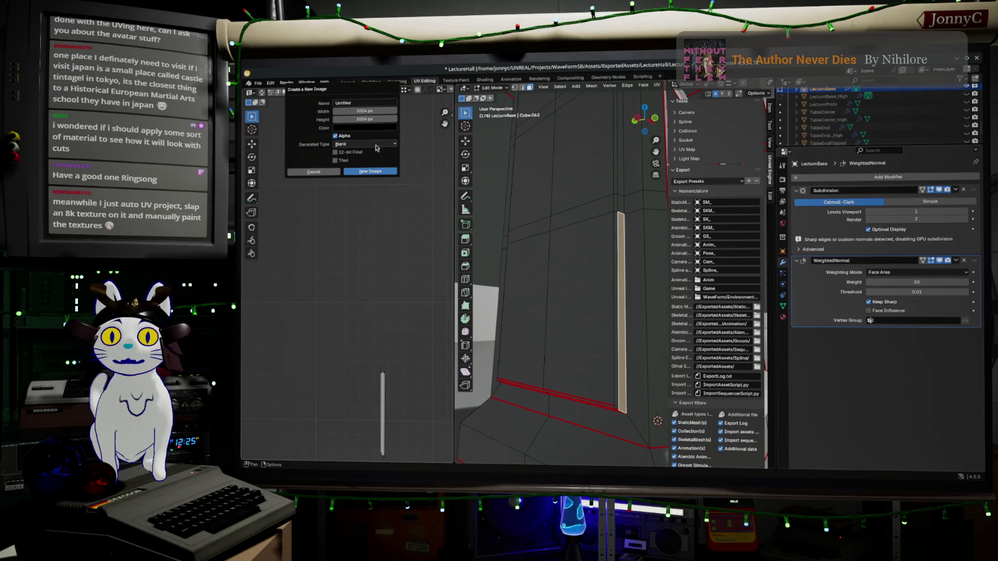
left_click(377, 147)
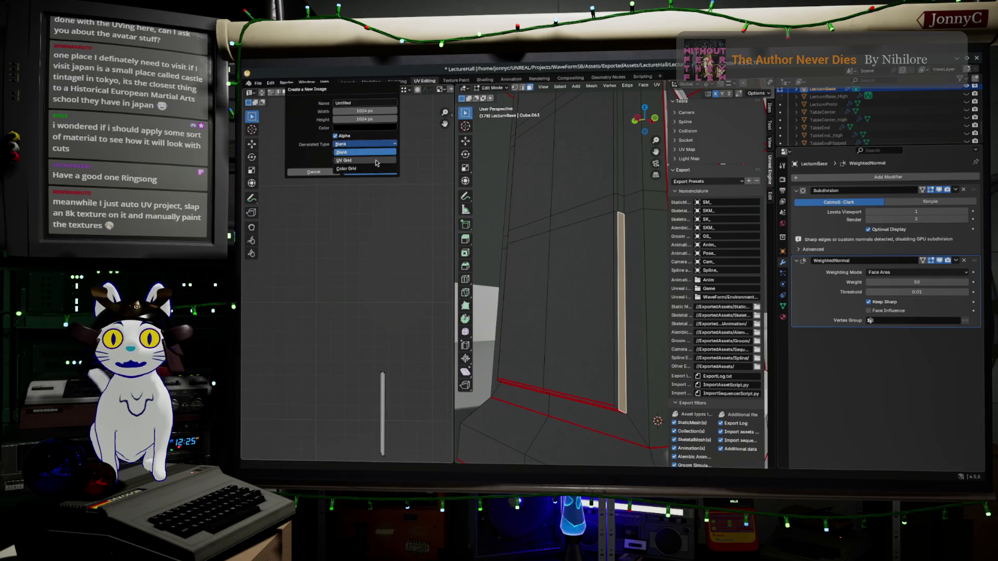
left_click(377, 163)
left_click(370, 172)
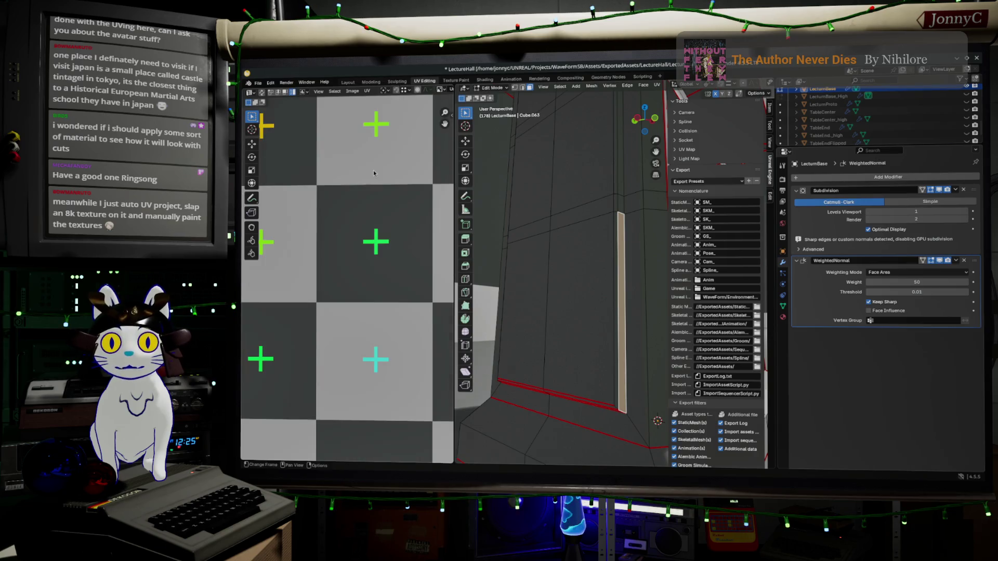
scroll(500, 244, "down", 2)
scroll(347, 279, "down", 5)
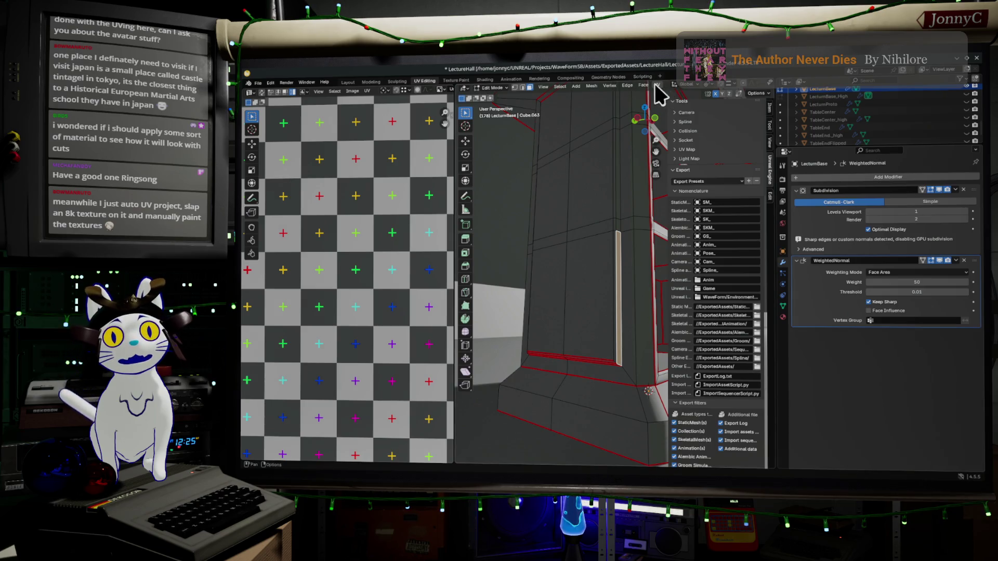
Step: Widen the 3D viewport and switch its shading from Solid to Material Preview
scroll(666, 131, "up", 5)
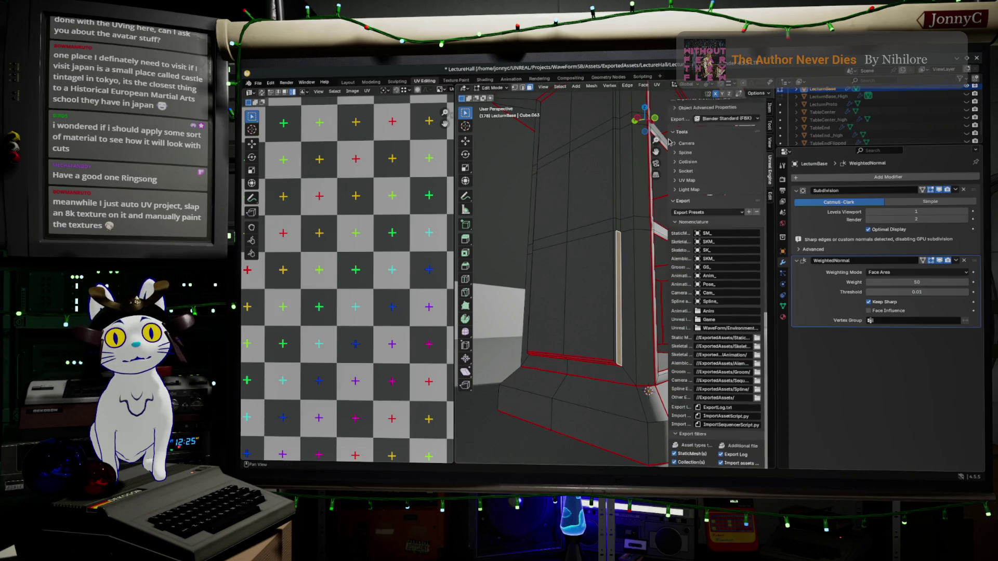
scroll(666, 131, "up", 3)
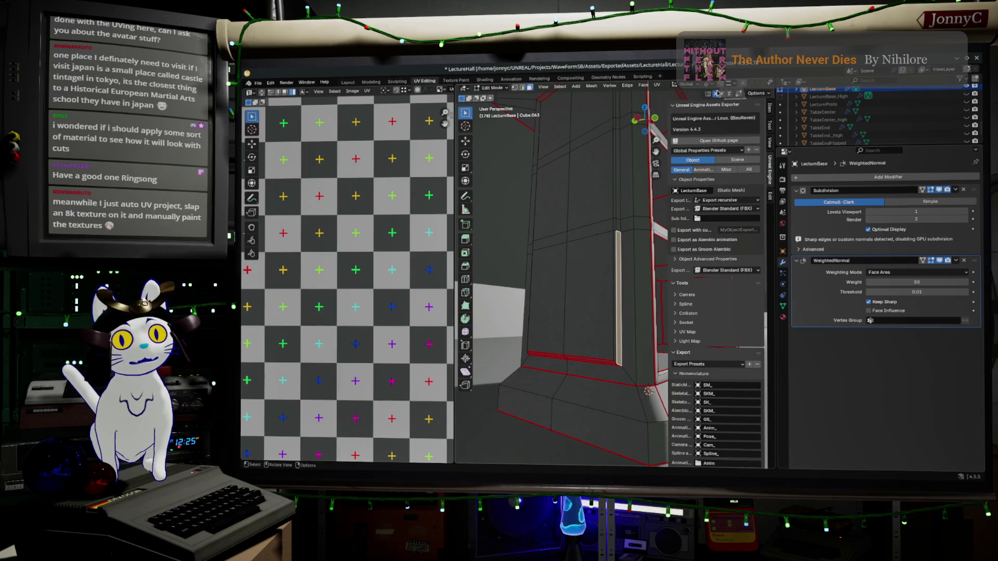
left_click_drag(775, 104, 867, 104)
left_click(852, 84)
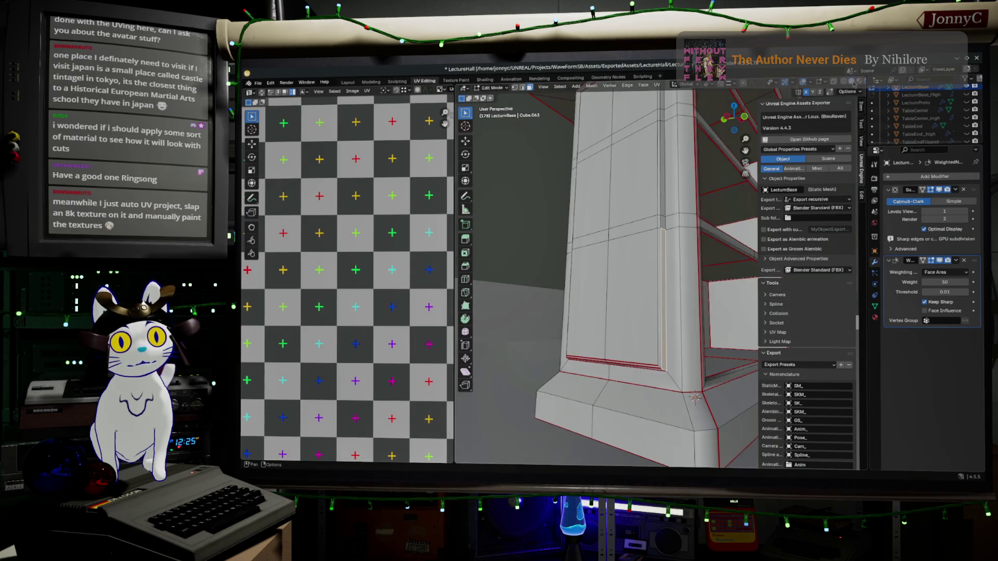
left_click_drag(867, 91, 898, 91)
left_click(865, 82)
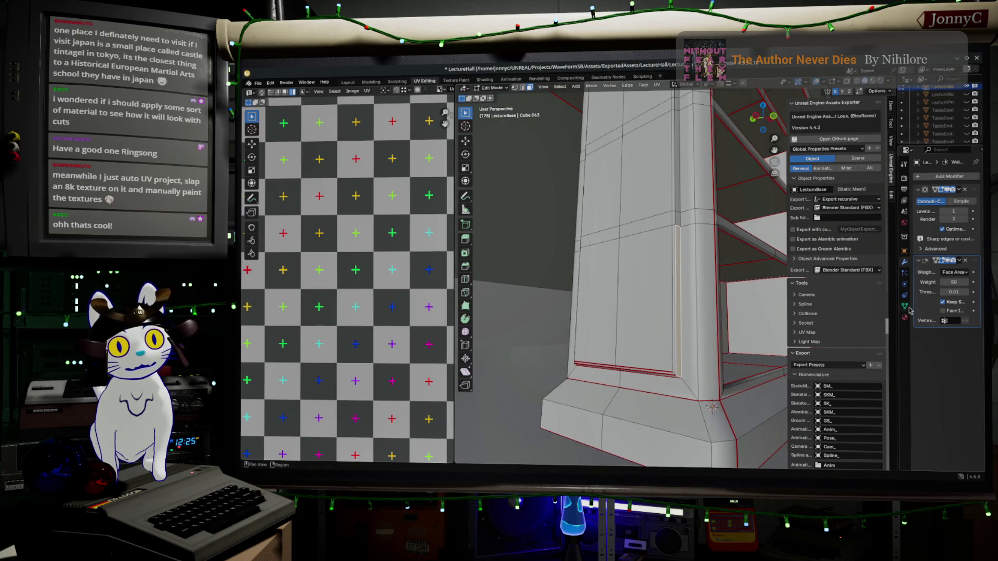
Step: Select the whole lectern base, add a slot with a new material, and set Base Color to Image Texture
key("a")
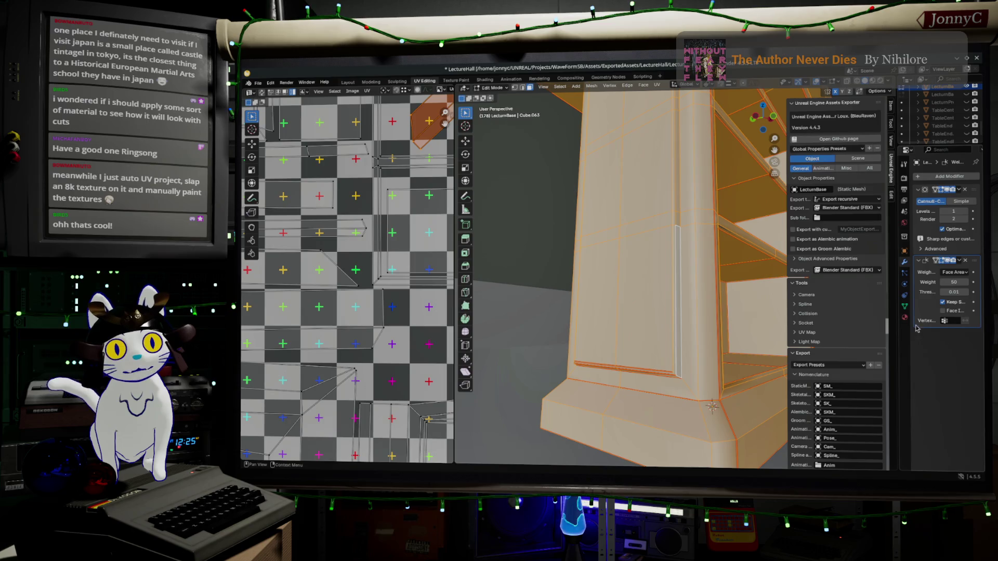
left_click(906, 316)
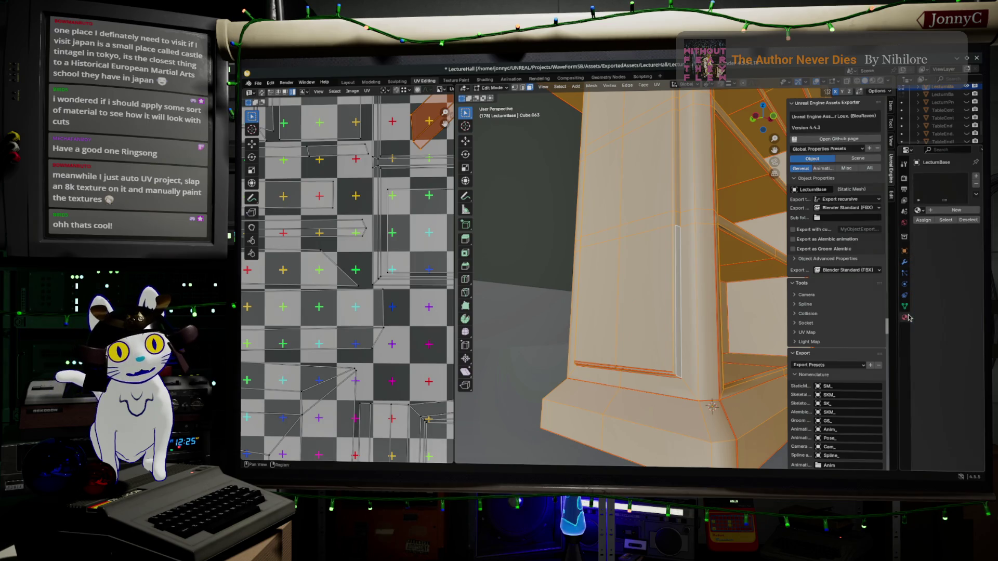
left_click(975, 178)
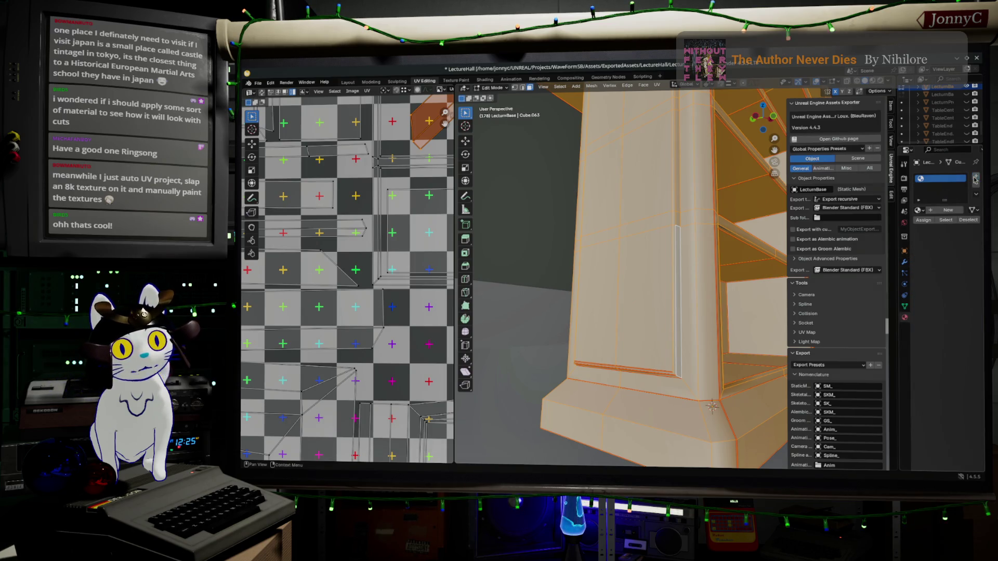
left_click(943, 211)
left_click(957, 270)
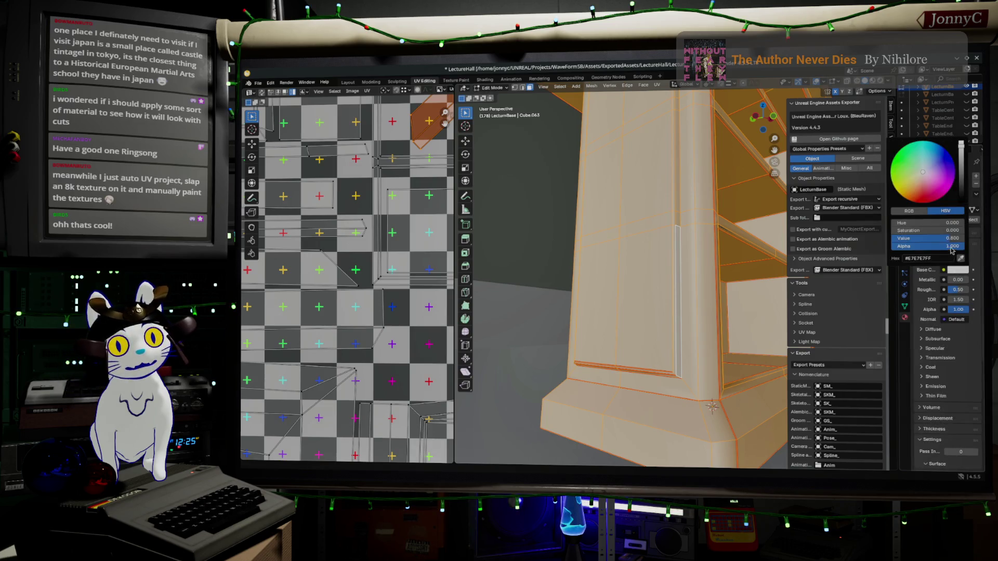
left_click(943, 270)
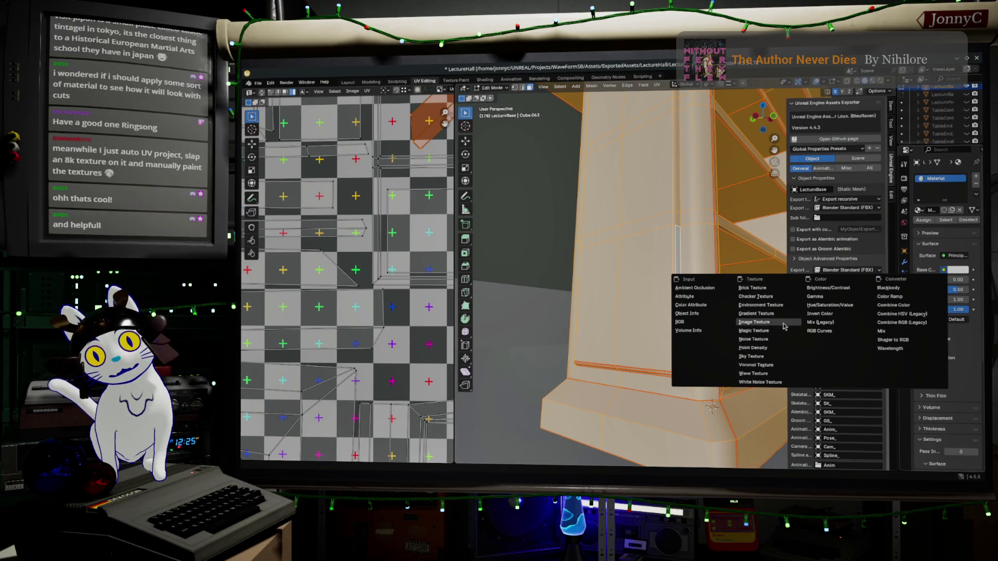
left_click(783, 325)
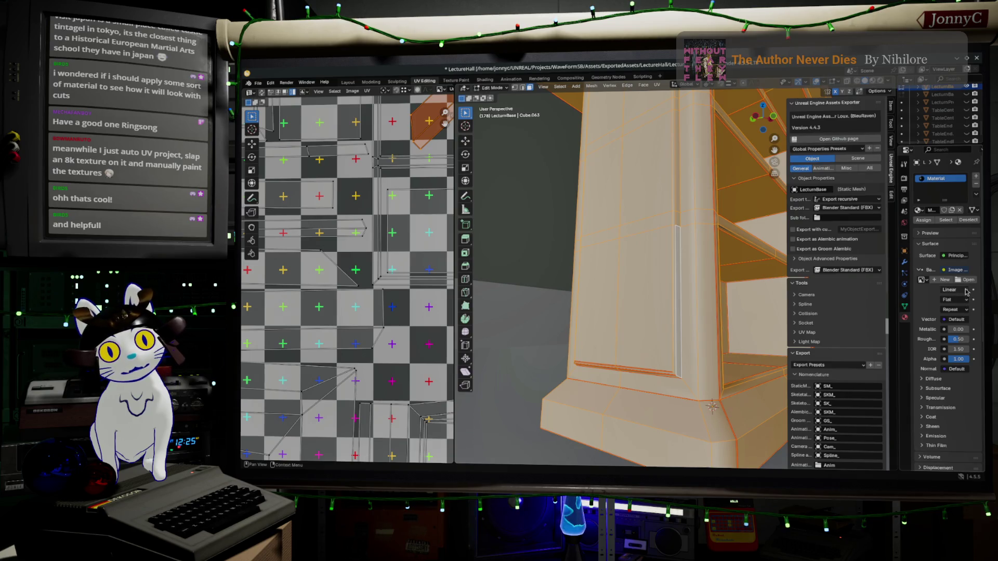
Step: Assign the Untitled UV grid image as the Base Color texture
left_click_drag(903, 285, 810, 277)
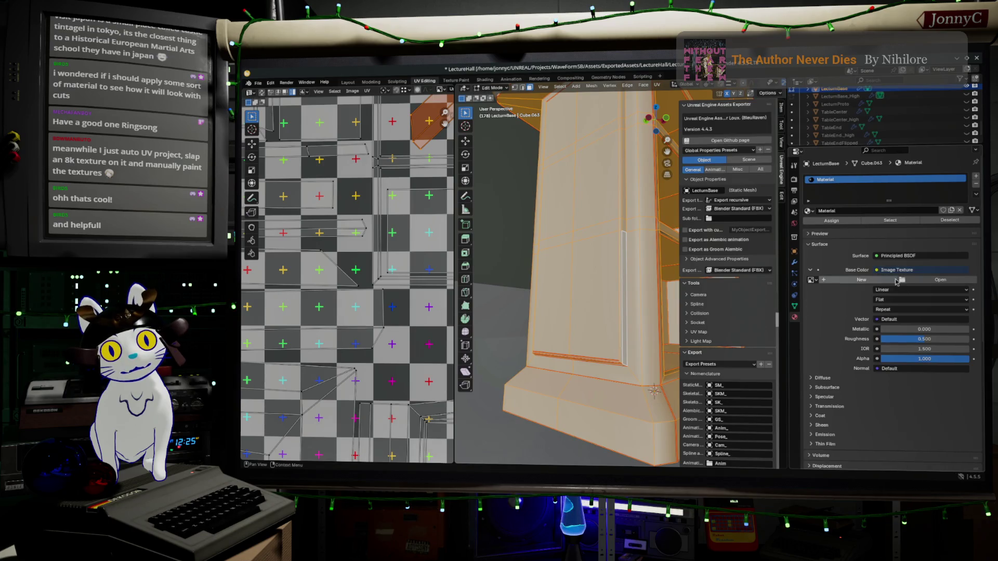
left_click(810, 282)
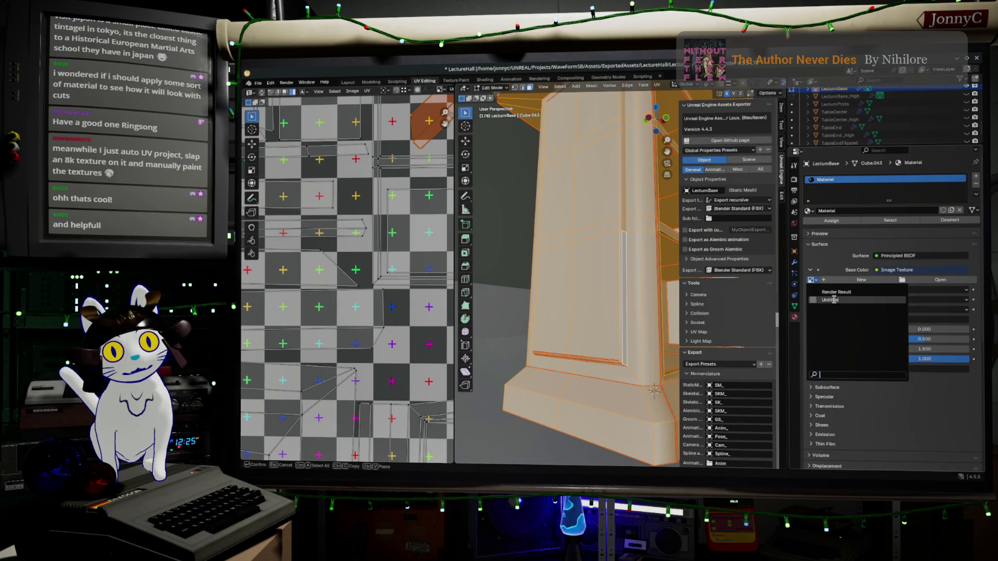
left_click(834, 300)
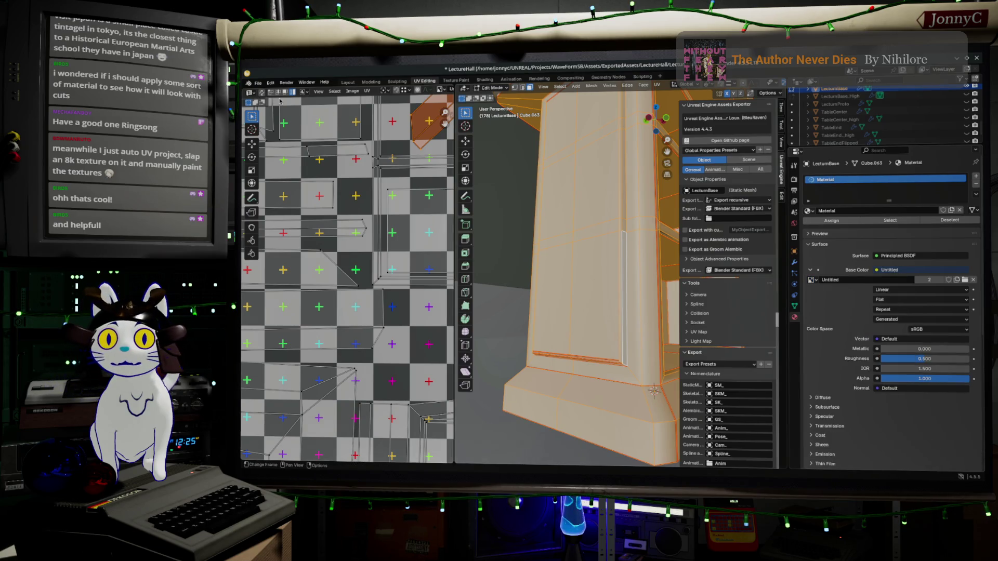
scroll(281, 102, "down", 7)
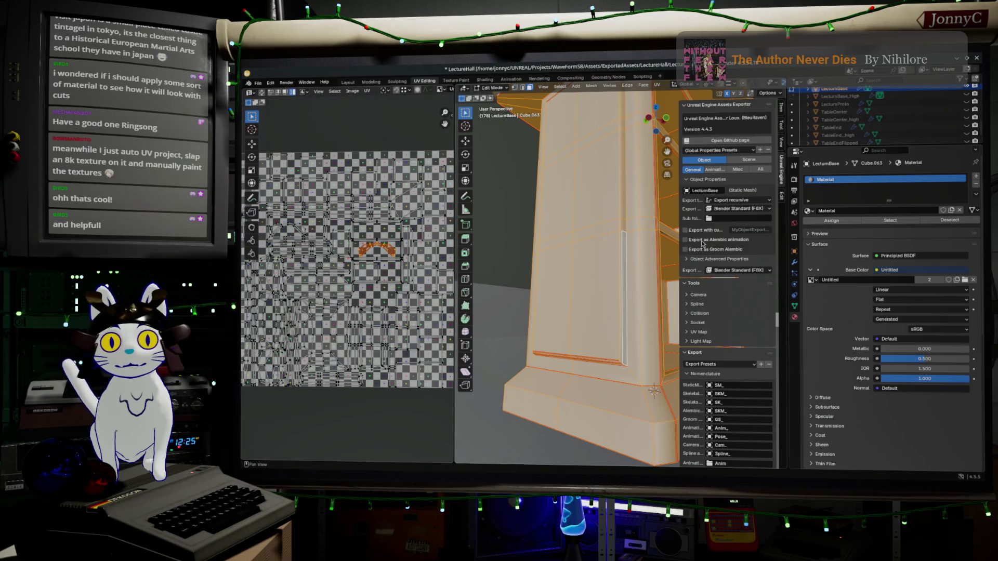
left_click(812, 281)
left_click(830, 301)
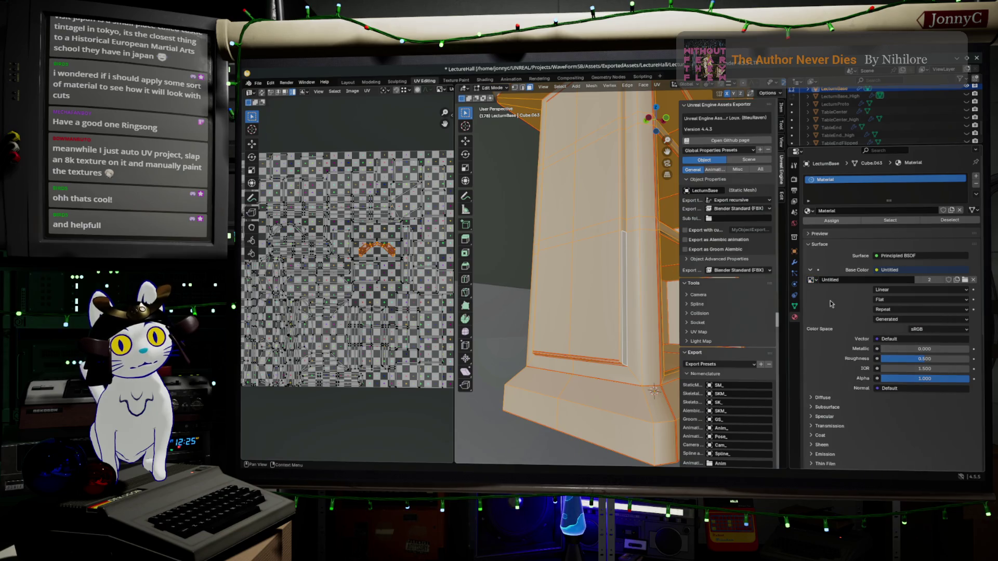
left_click(813, 282)
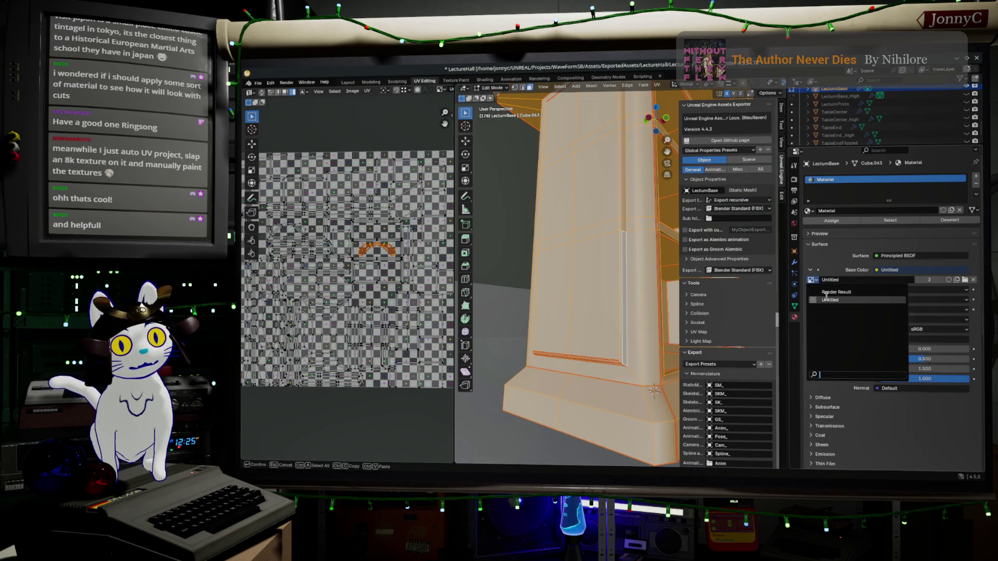
left_click(830, 300)
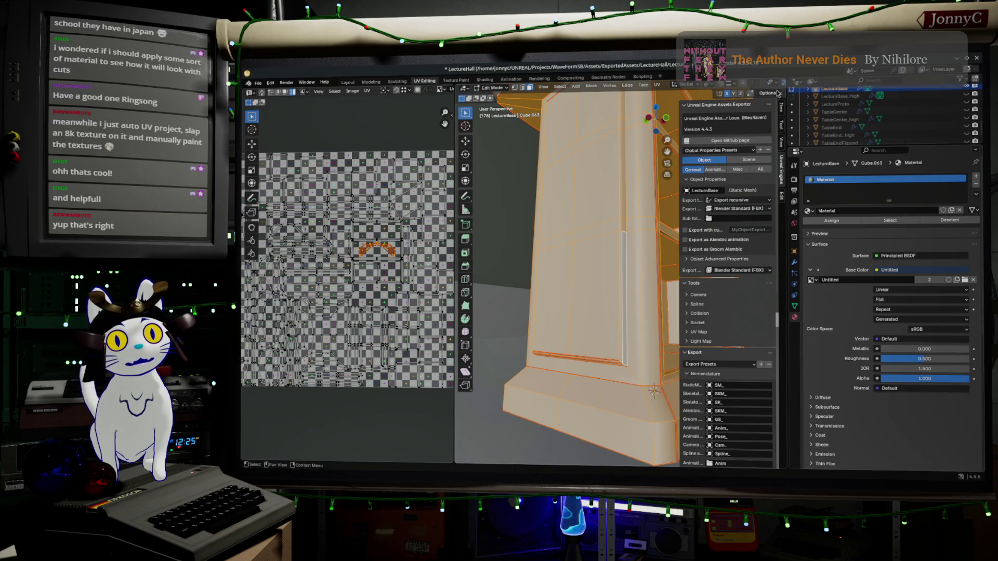
left_click_drag(785, 94, 862, 84)
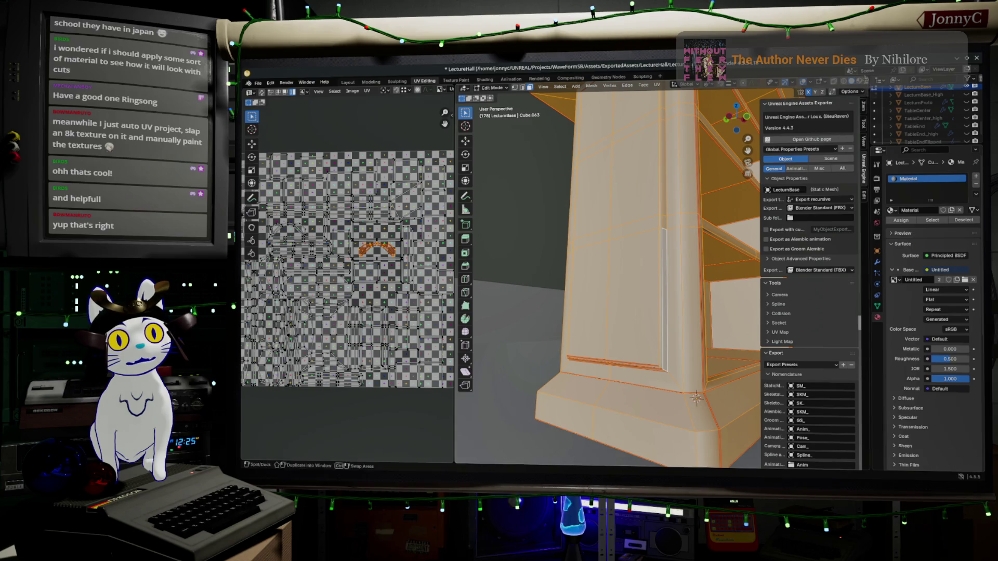
Step: Preview the checker texture and orbit in object mode toward the lectern's top
left_click(858, 82)
scroll(698, 213, "down", 2)
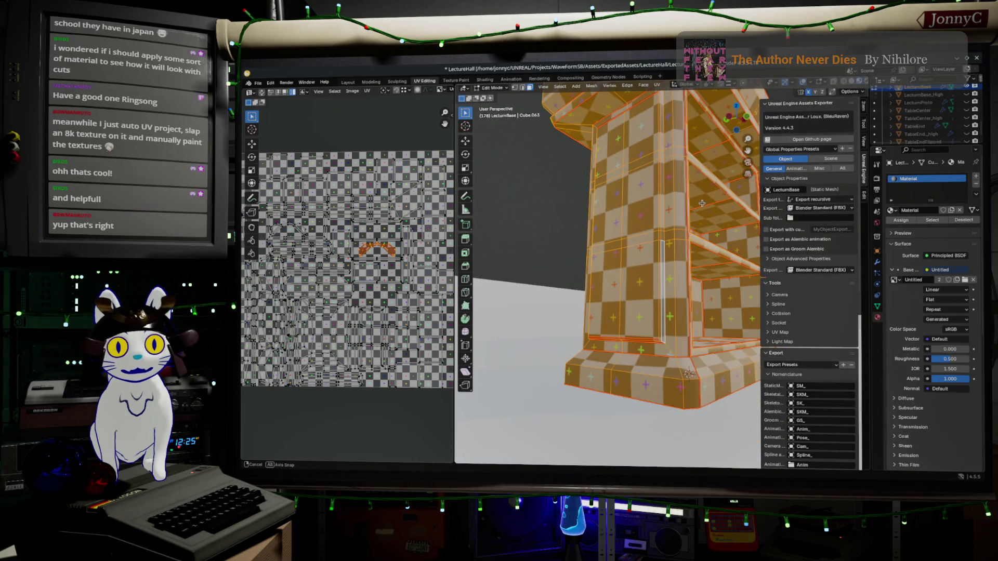
key("Tab")
mouse_move(699, 213)
middle_mouse_down()
mouse_move(624, 208)
mouse_move(544, 183)
mouse_move(634, 348)
middle_mouse_up()
scroll(624, 208, "up", 5)
middle_click_drag(663, 317, 628, 259)
Step: Select a top face, grow the selection, and move its UV island to a new position
key("Tab")
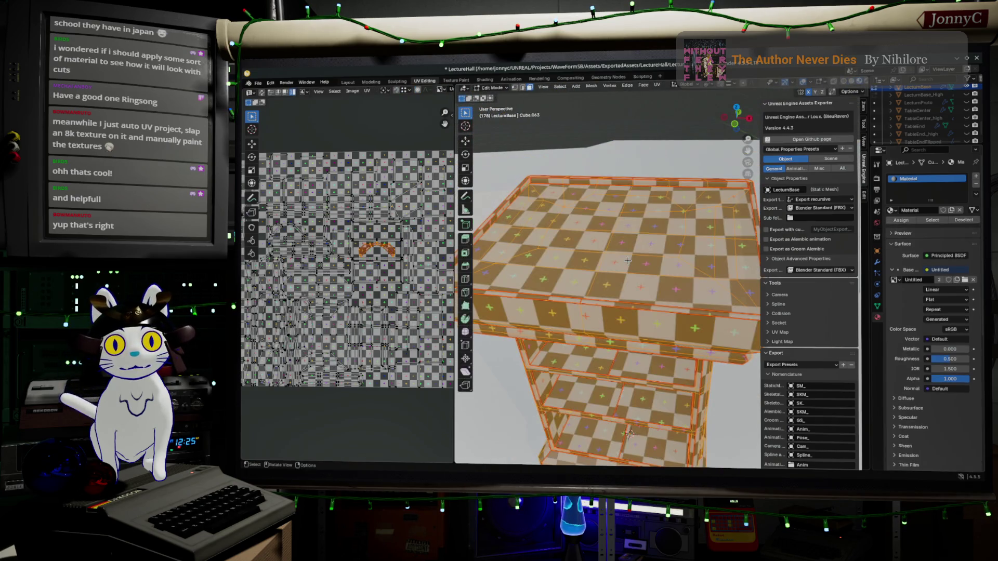
left_click(627, 259)
key("ctrl+KP_Add")
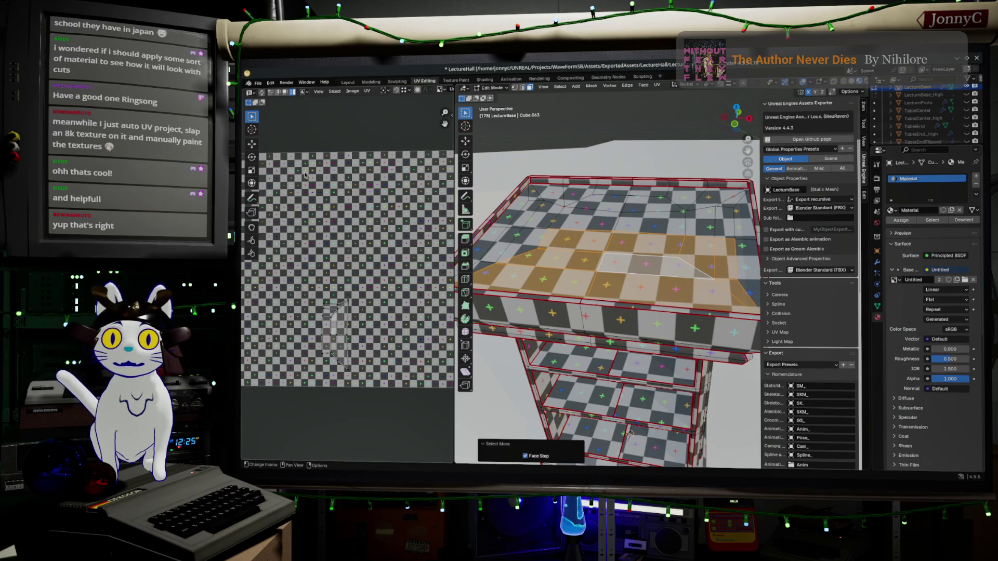
left_click(335, 341)
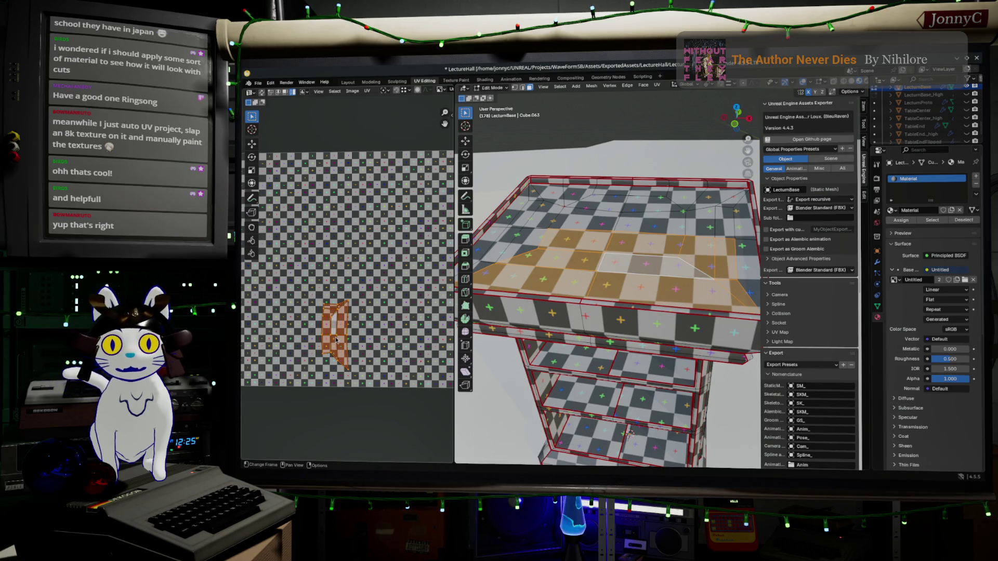
key("ctrl+z")
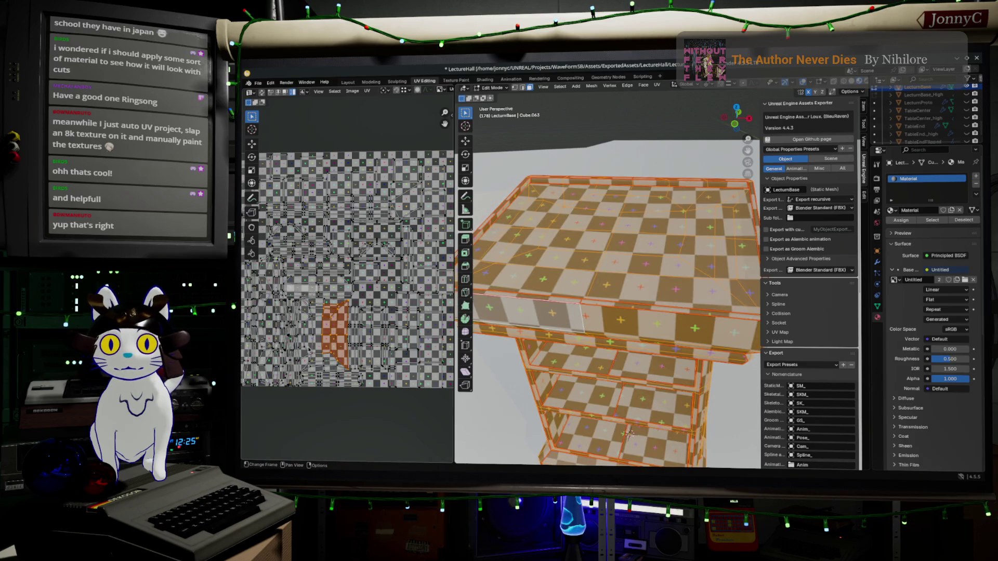
key("g")
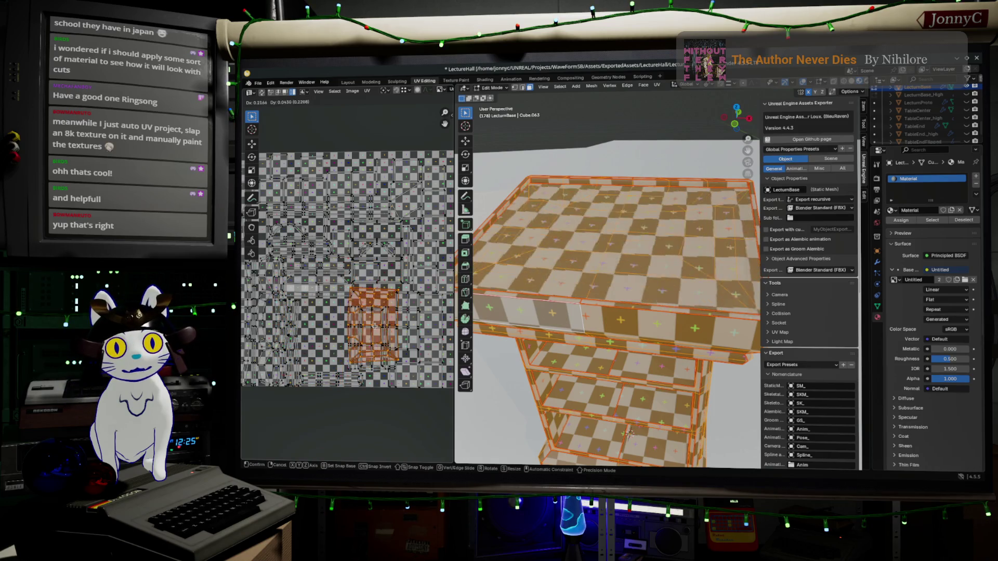
left_click(359, 326)
Step: Undo the UV island move and orbit around the table to inspect the checker texture
key("ctrl+z")
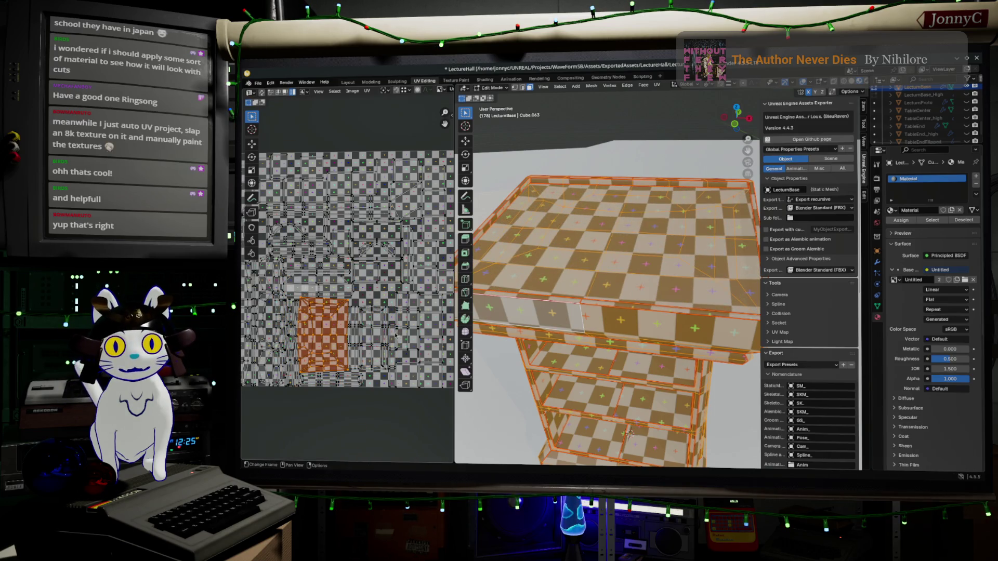
middle_click_drag(555, 223, 554, 263)
scroll(554, 263, "up", 4)
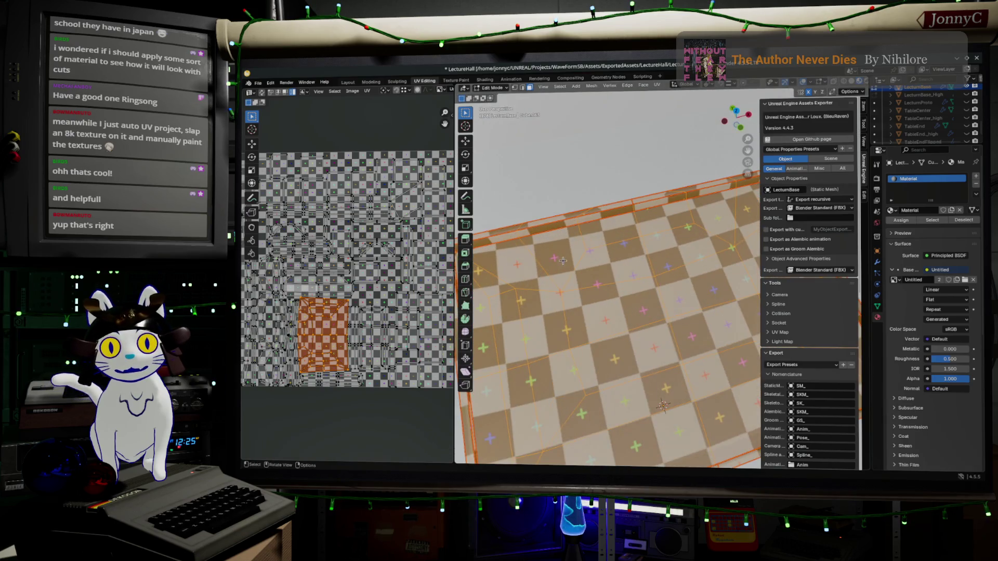
scroll(353, 277, "up", 5)
scroll(353, 277, "up", 2)
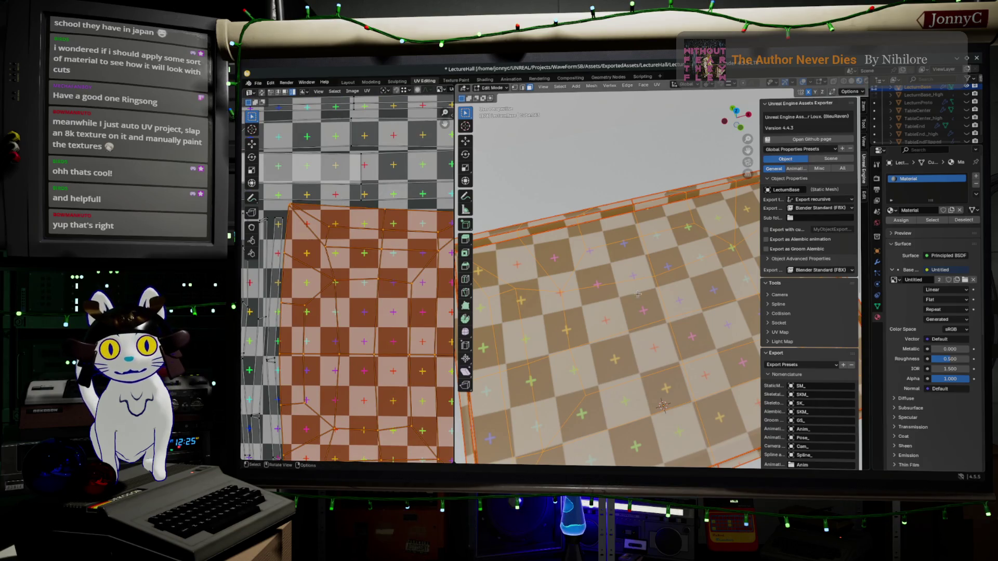
middle_click_drag(632, 307, 509, 232)
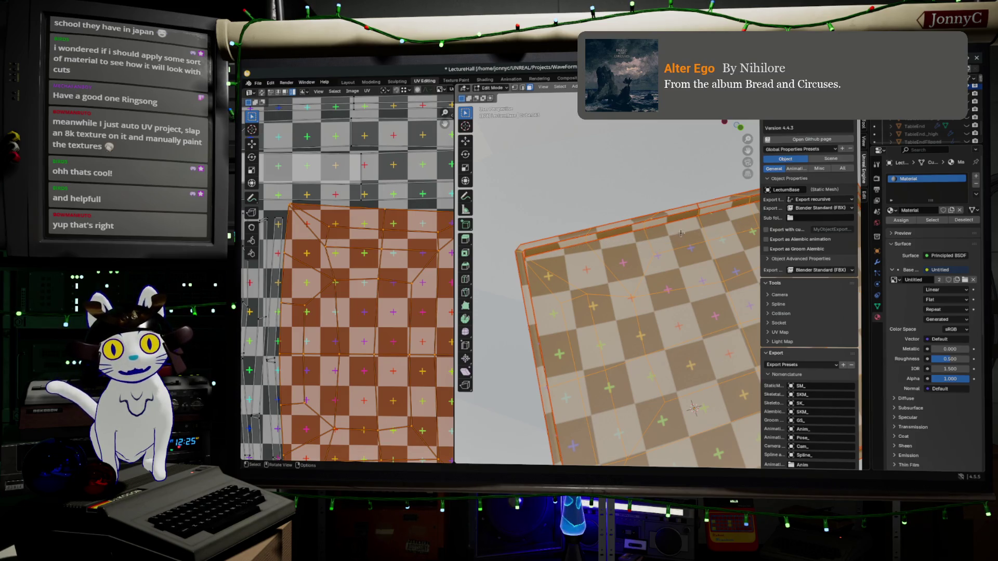
scroll(647, 289, "down", 4)
middle_click_drag(647, 288, 619, 175)
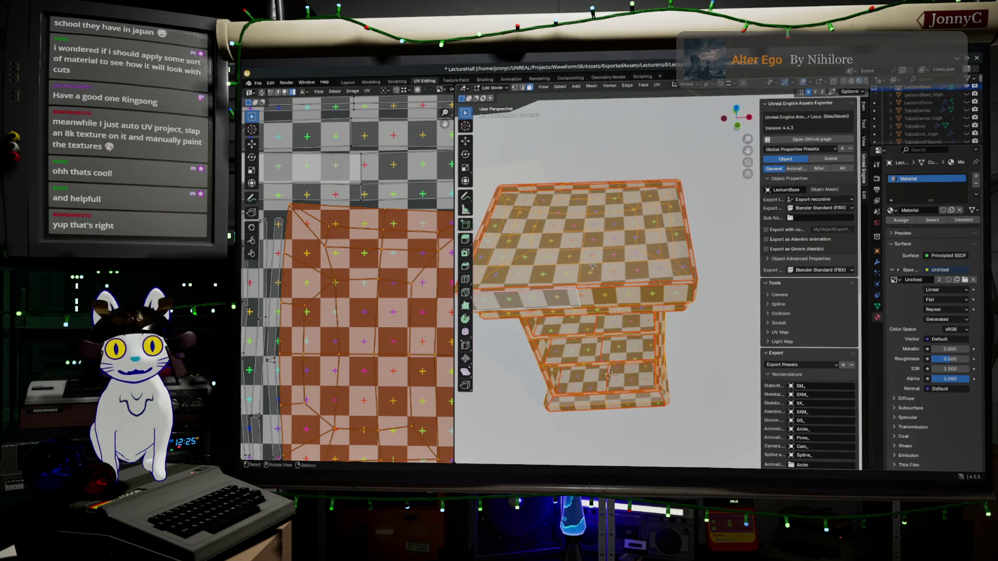
middle_click_drag(574, 224, 611, 220, "shift")
scroll(351, 334, "down", 2)
scroll(351, 334, "up", 2)
middle_click_drag(555, 246, 606, 255)
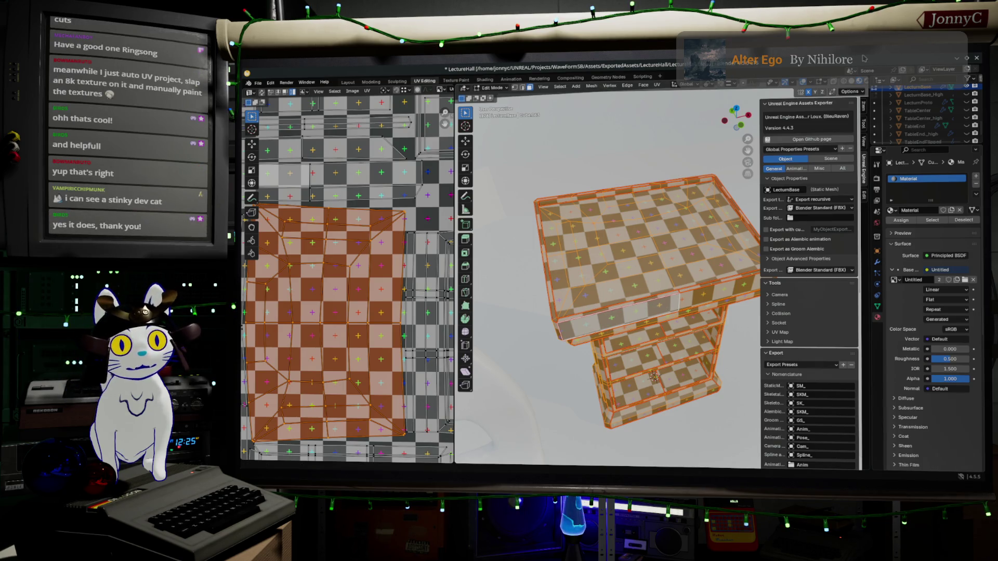
Step: Toggle the Creases overlay on and off, then switch to the Modeling workspace
left_click(825, 83)
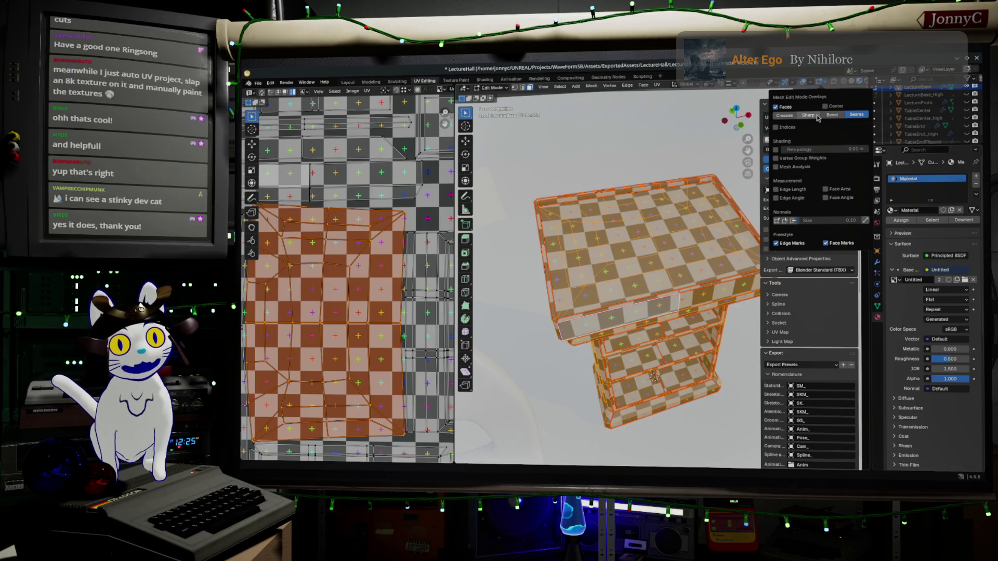
left_click(795, 116)
left_click(796, 116)
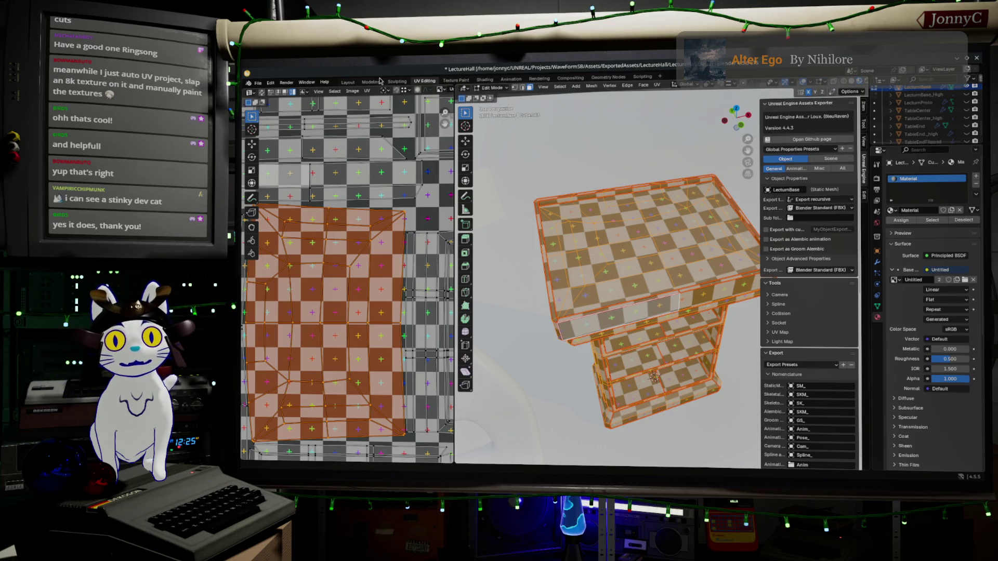
left_click(371, 81)
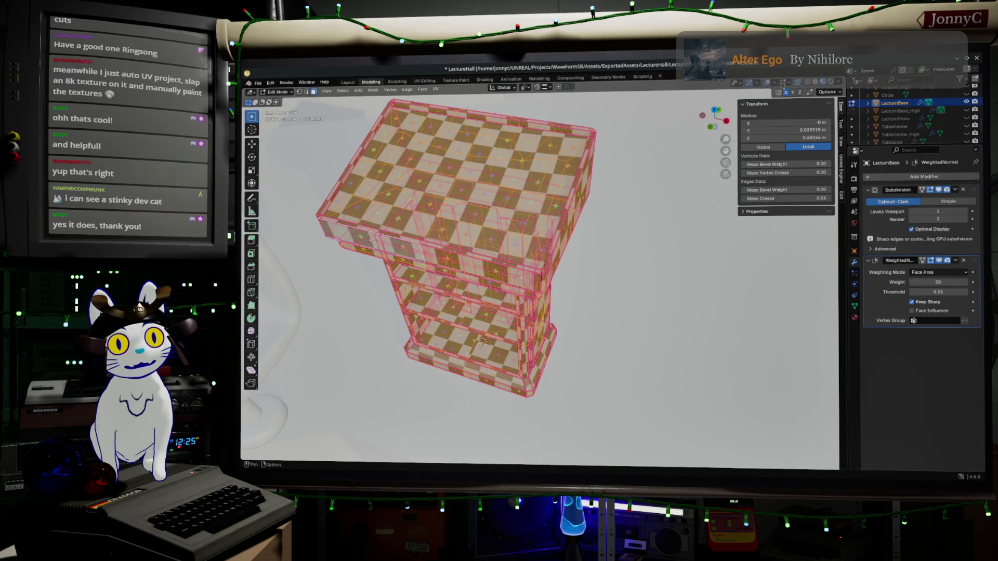
left_click(788, 86)
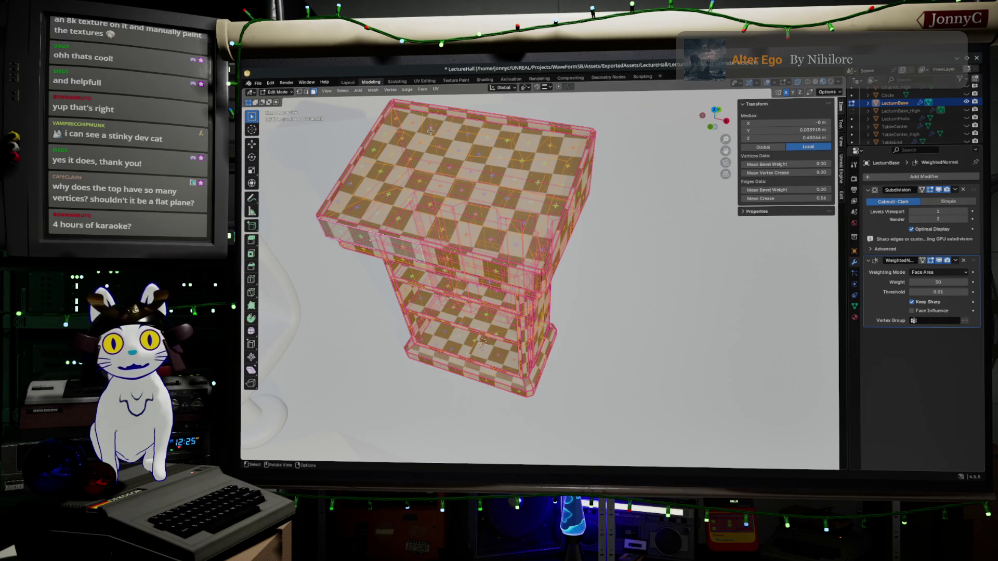
middle_click_drag(518, 137, 608, 179, "shift")
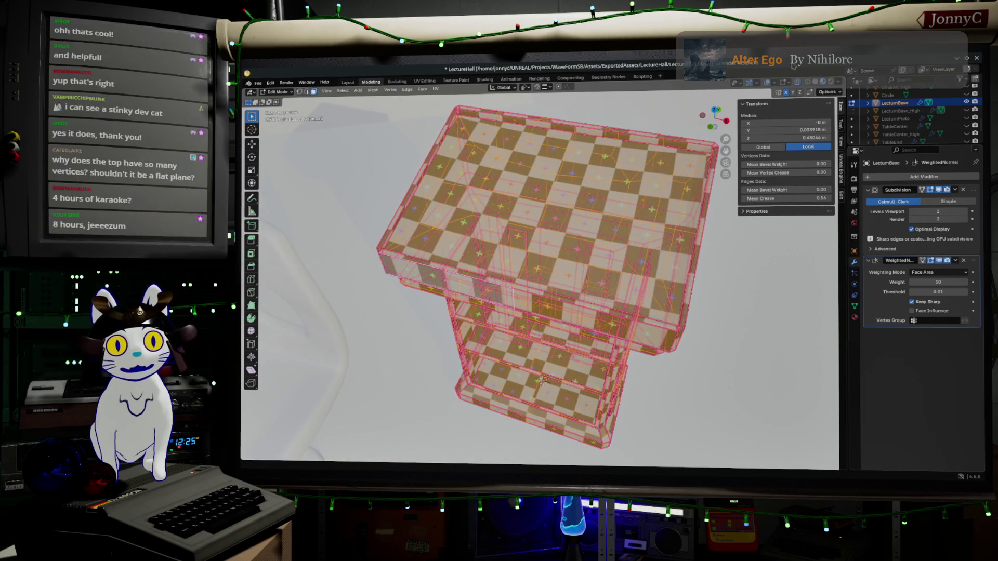
Step: Shrink the selection and switch to see-through solid shading, orbiting to view the lectern top
key("ctrl+z")
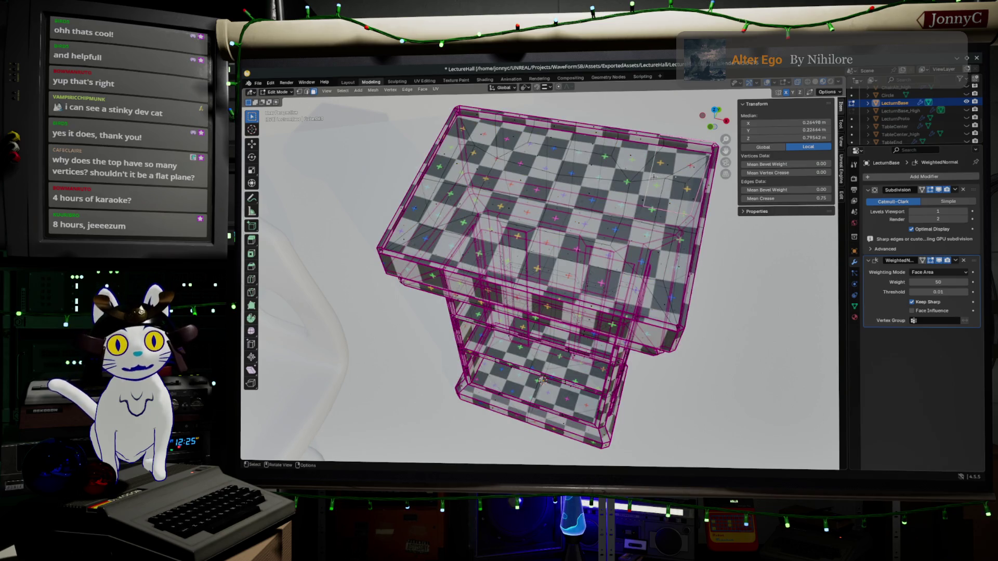
key("shift+z")
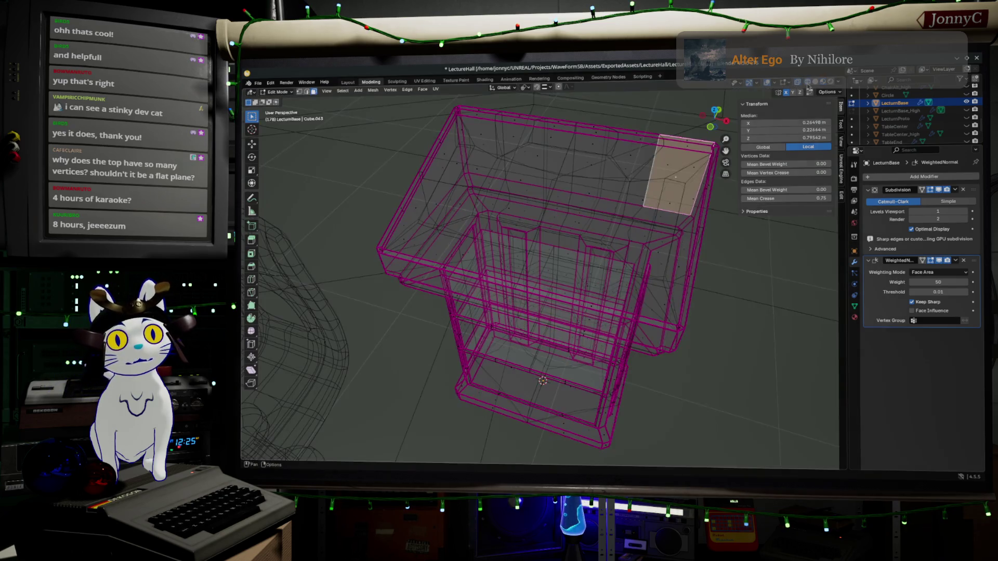
key("shift+z")
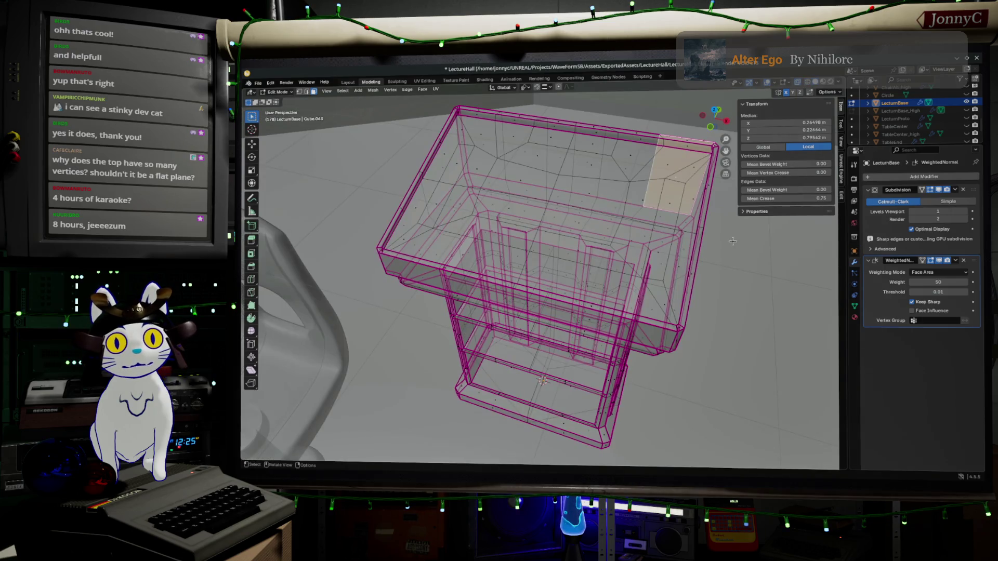
middle_click_drag(728, 198, 723, 243)
scroll(722, 242, "up", 8)
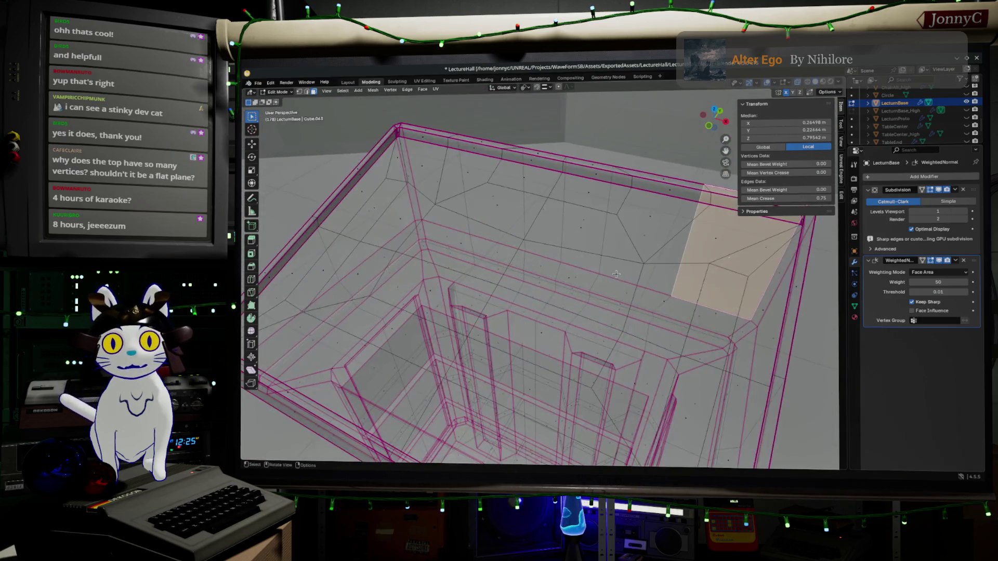
middle_click_drag(600, 256, 573, 216)
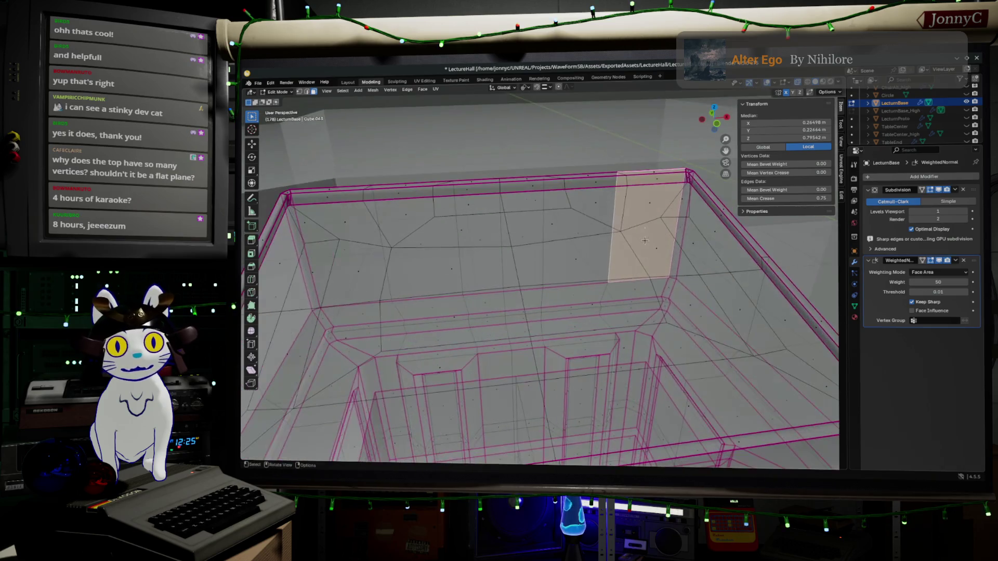
Step: In vertex select mode, pick a vertex on the top's inner edge and start a loop cut
left_click(299, 92)
left_click(570, 208)
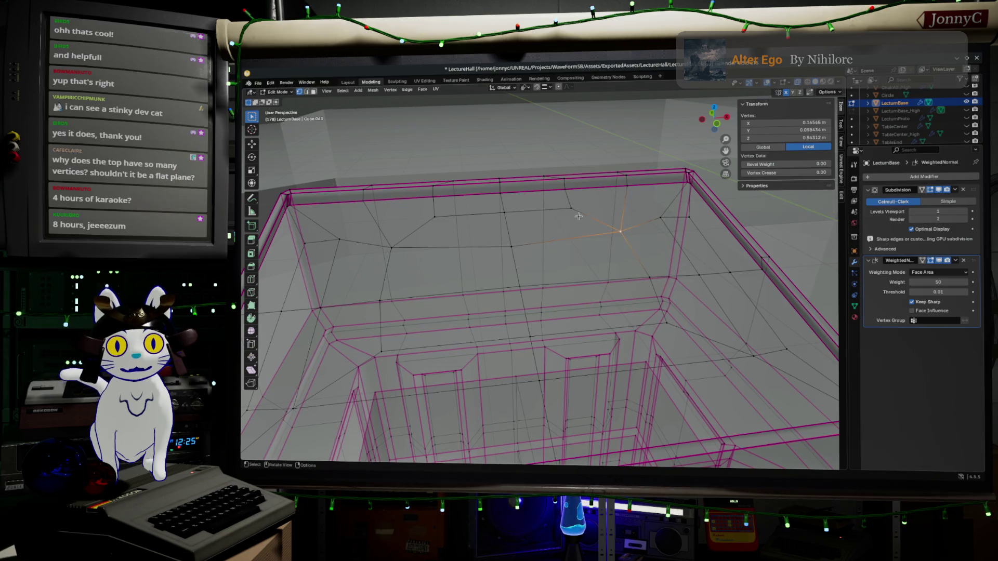
left_click(506, 214)
scroll(637, 252, "down", 2)
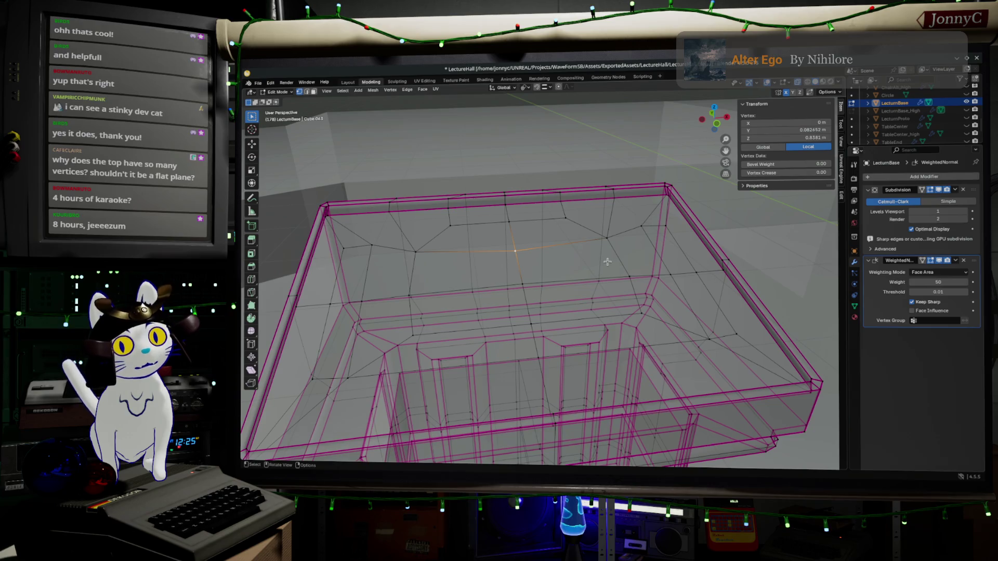
middle_click_drag(606, 262, 555, 177)
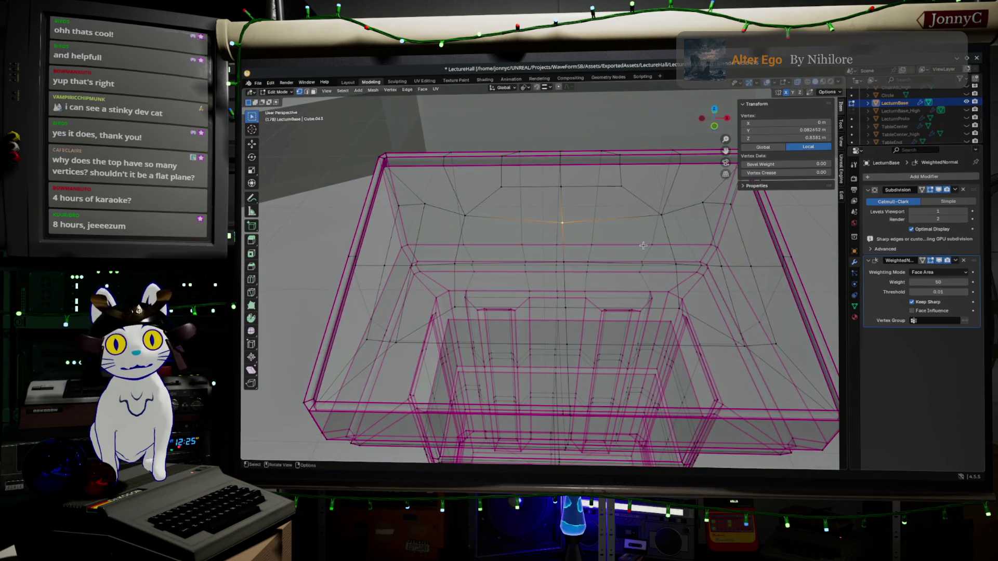
key("ctrl+r")
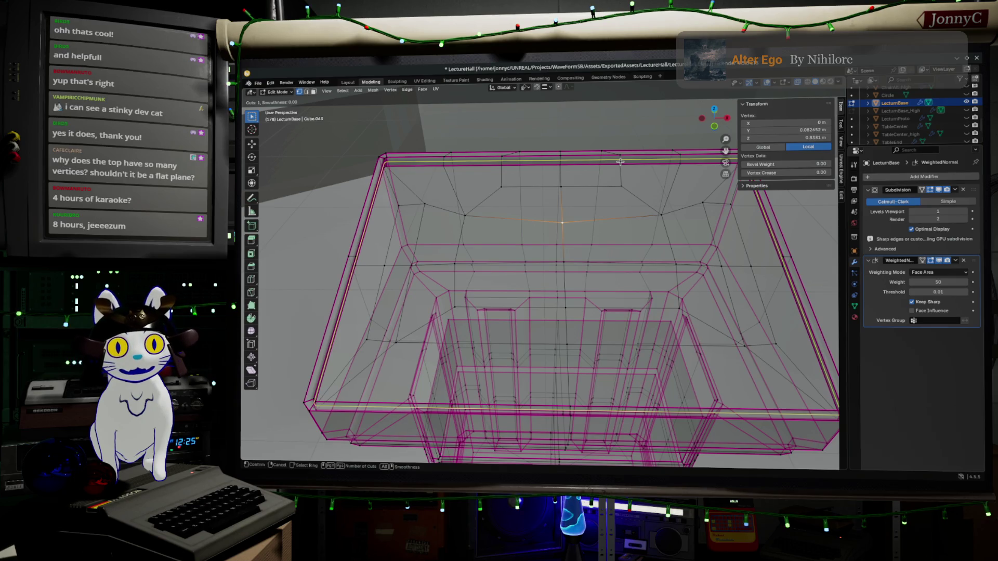
Step: Cancel the loop cut, reorient the view, clear the selection, and pick a top vertex
key("Escape")
mouse_move(620, 162)
middle_mouse_down()
mouse_move(437, 162)
mouse_move(517, 352)
mouse_move(522, 312)
mouse_move(512, 284)
mouse_move(441, 305)
middle_mouse_up()
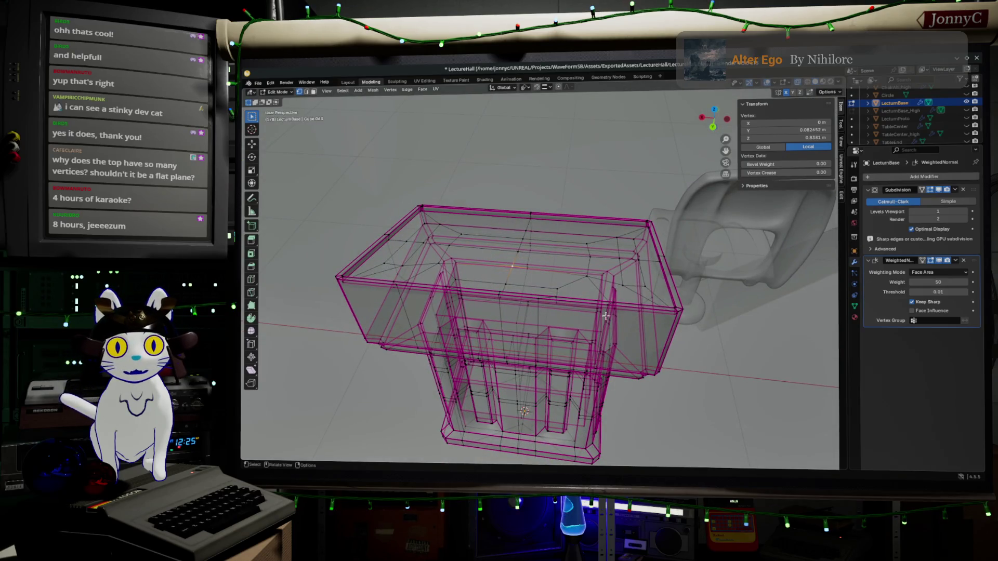
middle_click_drag(456, 213, 528, 233)
scroll(600, 252, "up", 3)
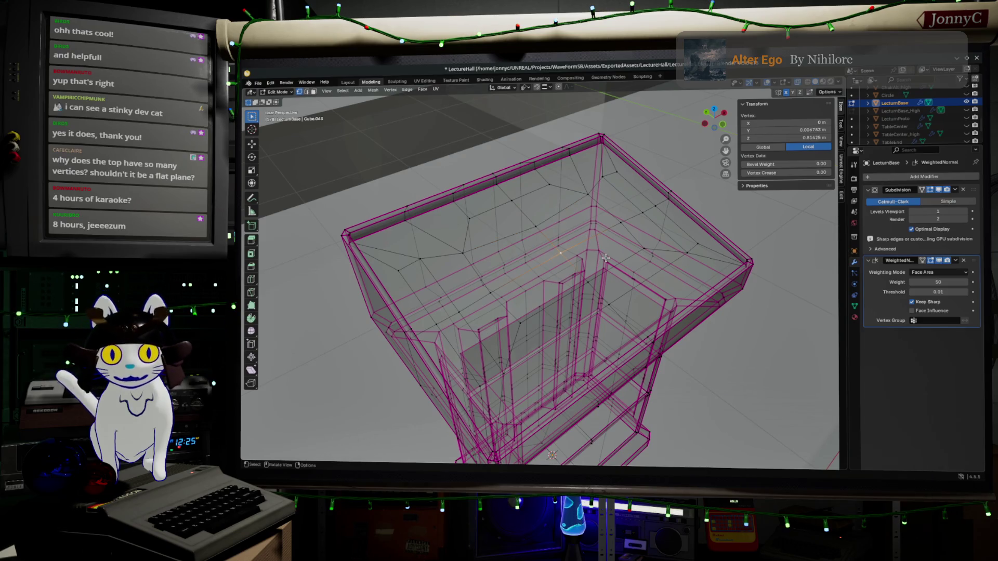
key("super+Up")
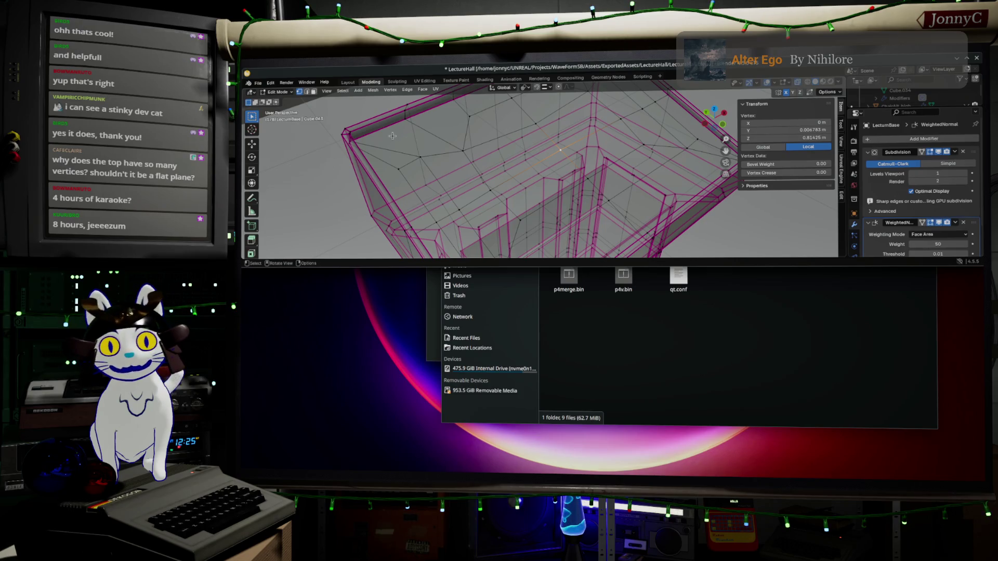
key("super+Up")
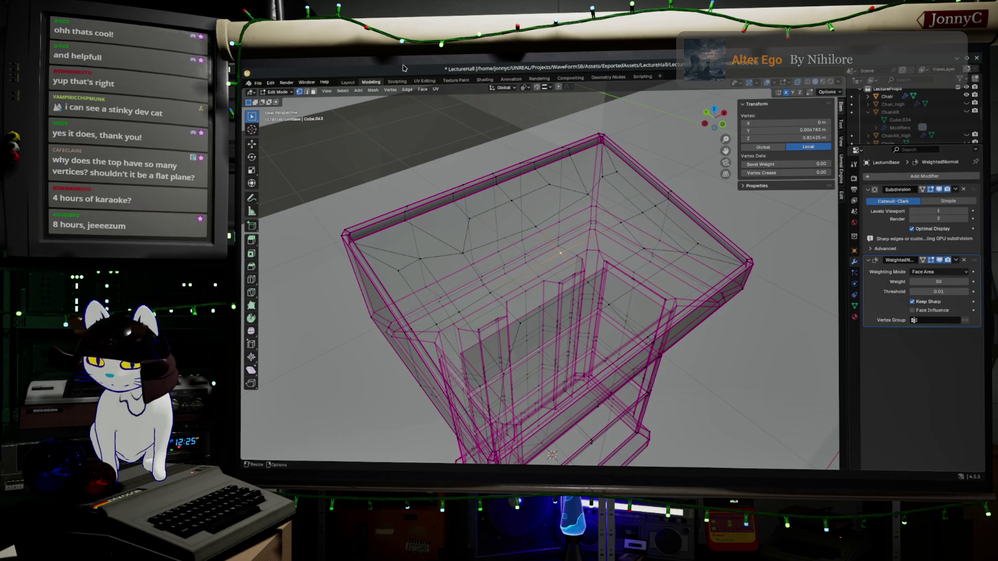
key("ctrl+KP_Subtract")
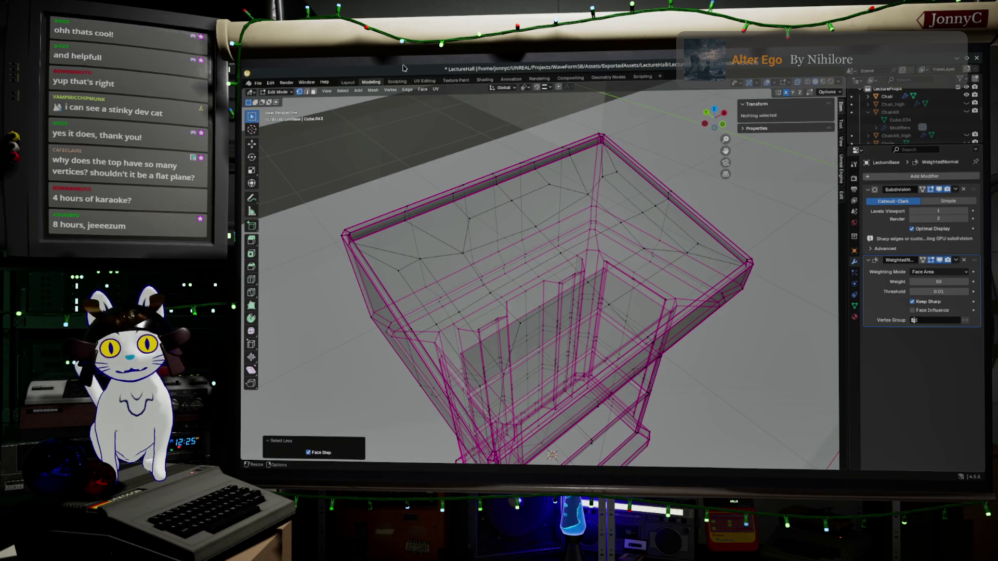
left_click(560, 253)
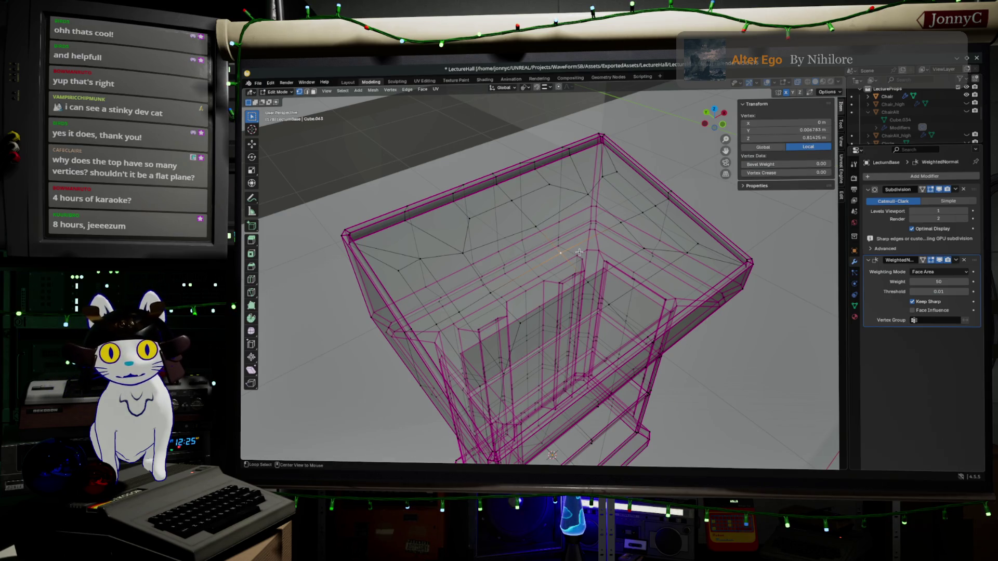
Step: Select the faces across the lectern's inner top surface from several view angles
mouse_move(579, 253)
middle_mouse_down()
mouse_move(545, 209)
mouse_move(464, 219)
middle_mouse_up()
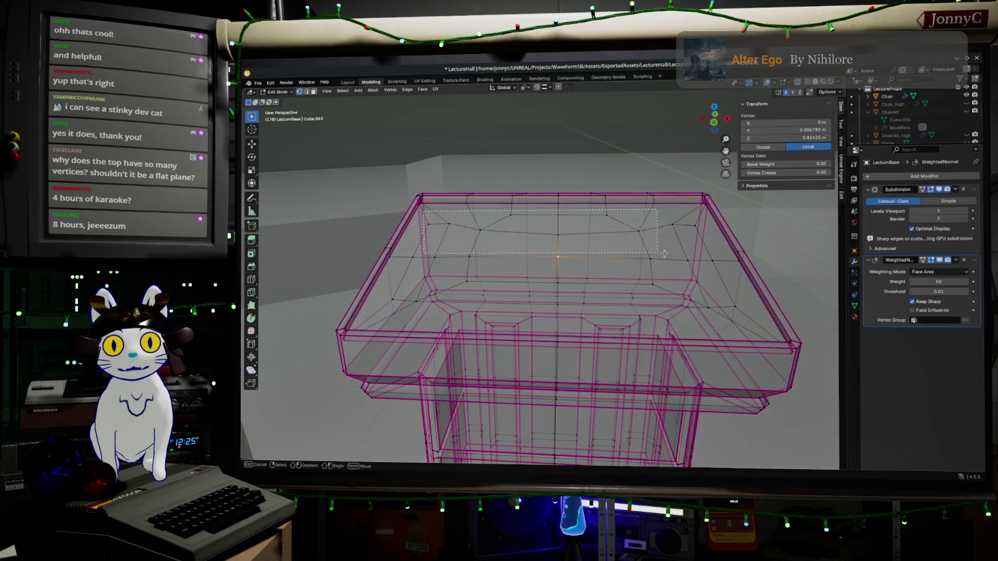
left_click_drag(713, 268, 713, 268)
middle_click_drag(713, 268, 490, 276)
middle_click_drag(407, 265, 423, 248)
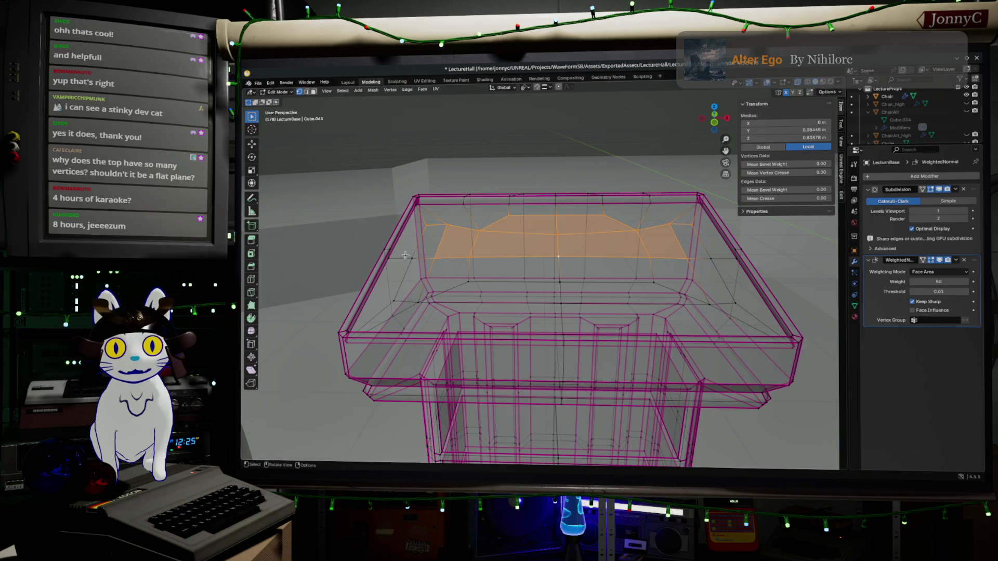
left_click_drag(735, 264, 735, 264)
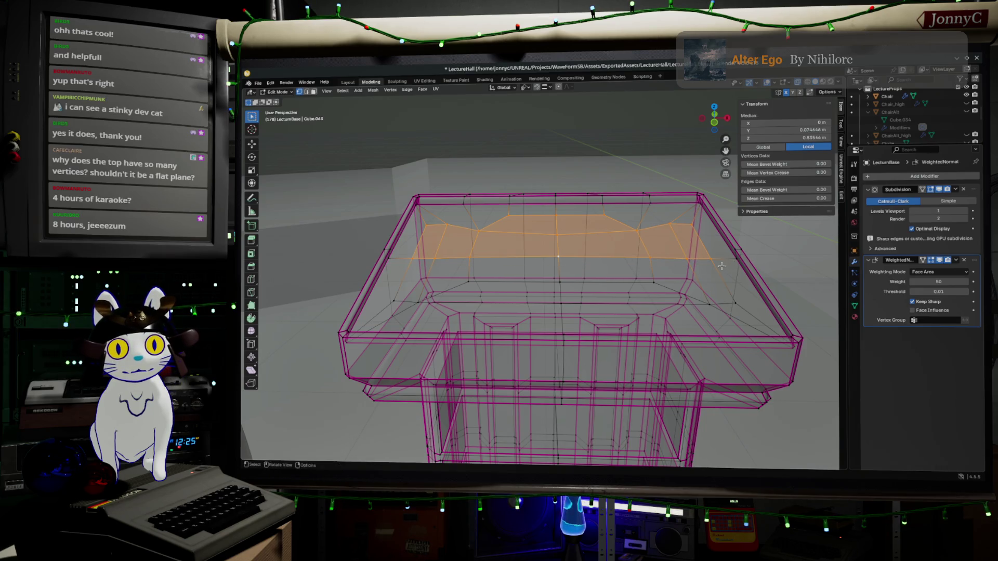
middle_click_drag(411, 249, 412, 279)
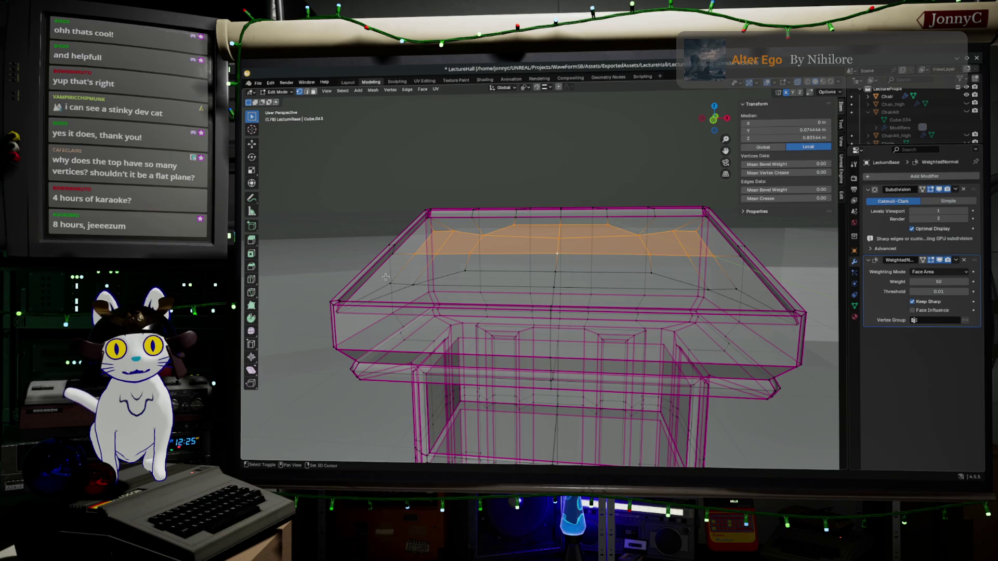
left_click(416, 273, "shift")
Step: Add the remaining top faces, delete them with X > Faces, and select the rim loop
key("b")
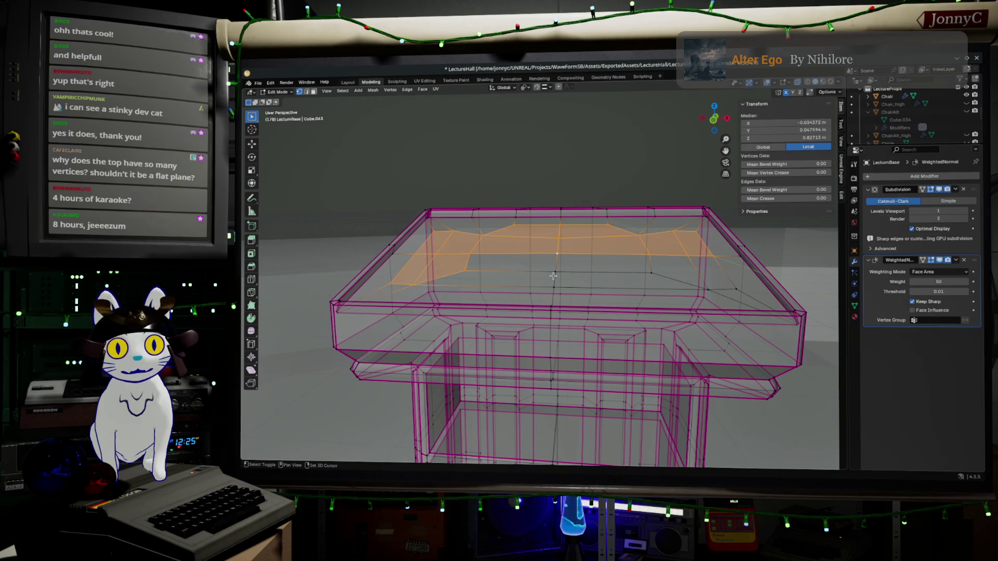
left_click(553, 276, "shift")
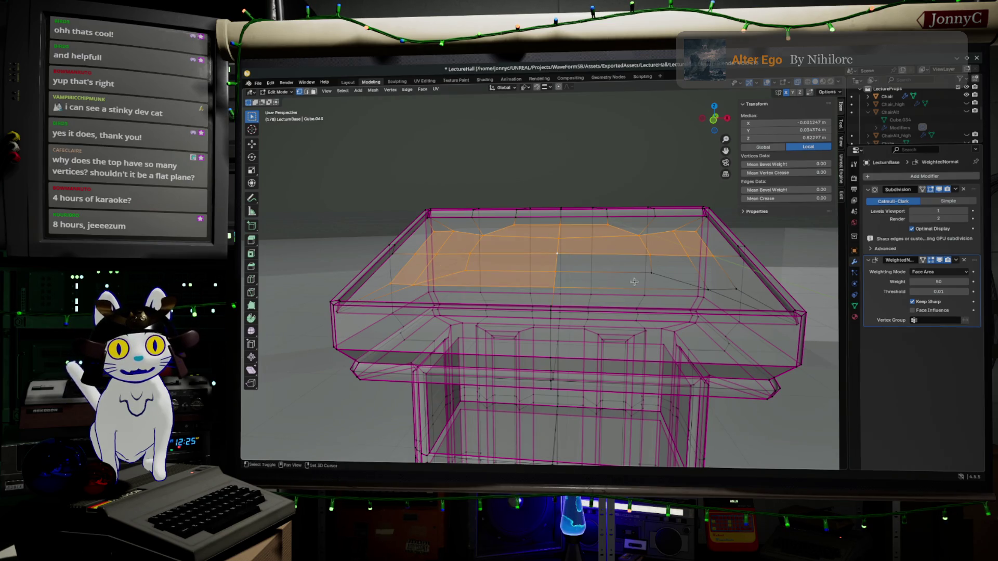
left_click(678, 269, "shift")
left_click(709, 287, "shift")
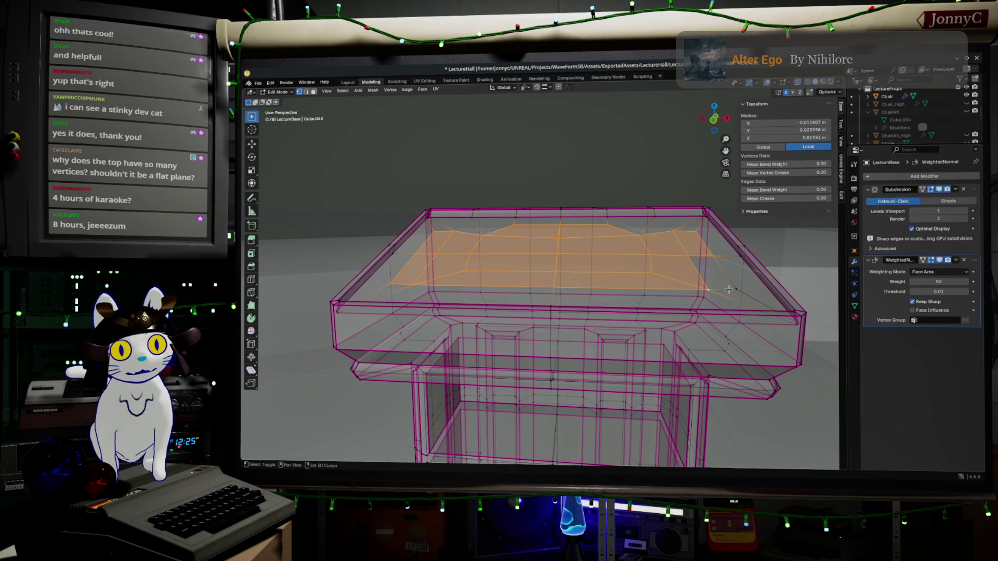
middle_click_drag(709, 287, 737, 306)
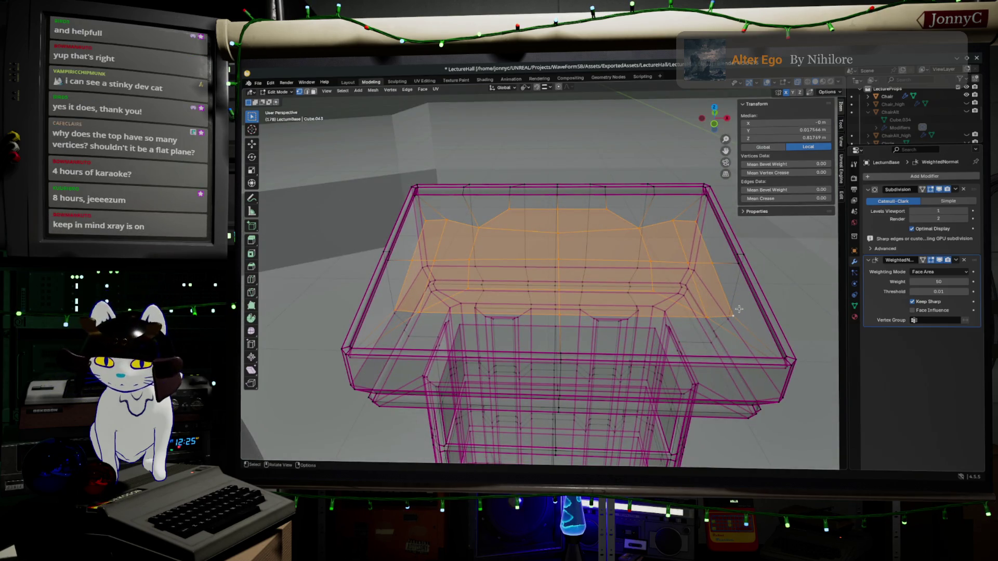
key("x")
left_click(744, 322)
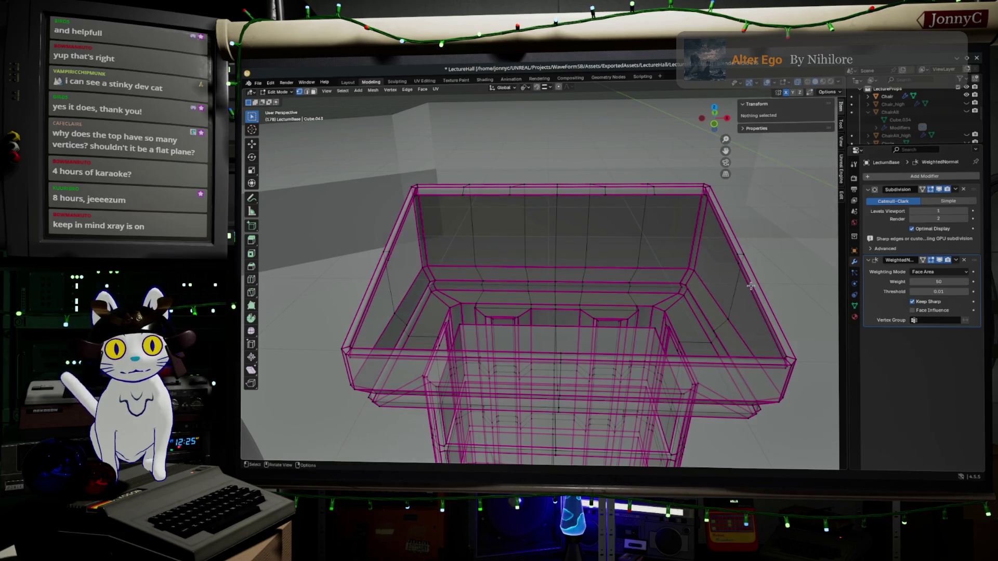
left_click(751, 285, "alt")
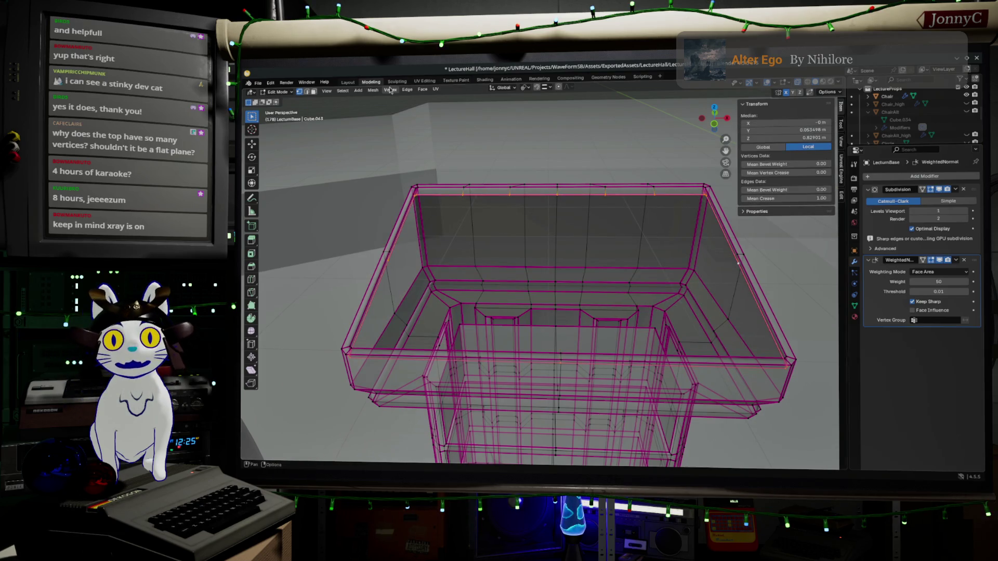
Step: Grid Fill the lectern's open top (7 spans, offset 7), after undoing an accidental Add Grid
key("F3")
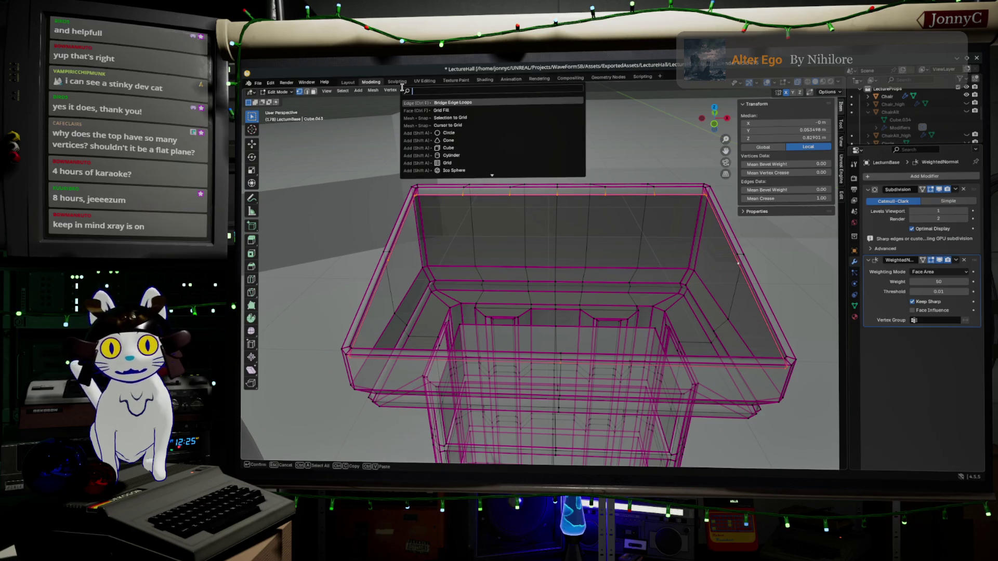
type("gr")
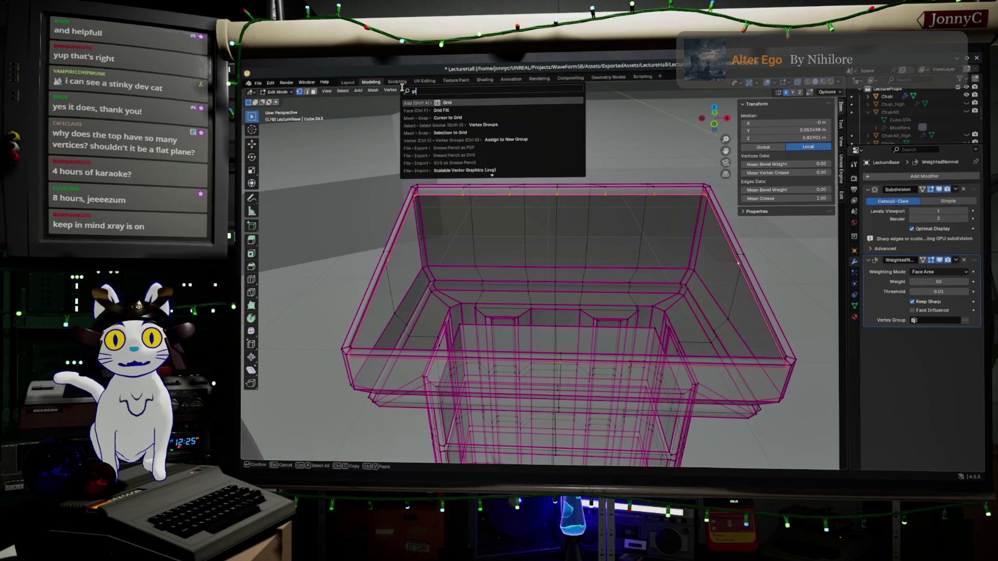
key("Return")
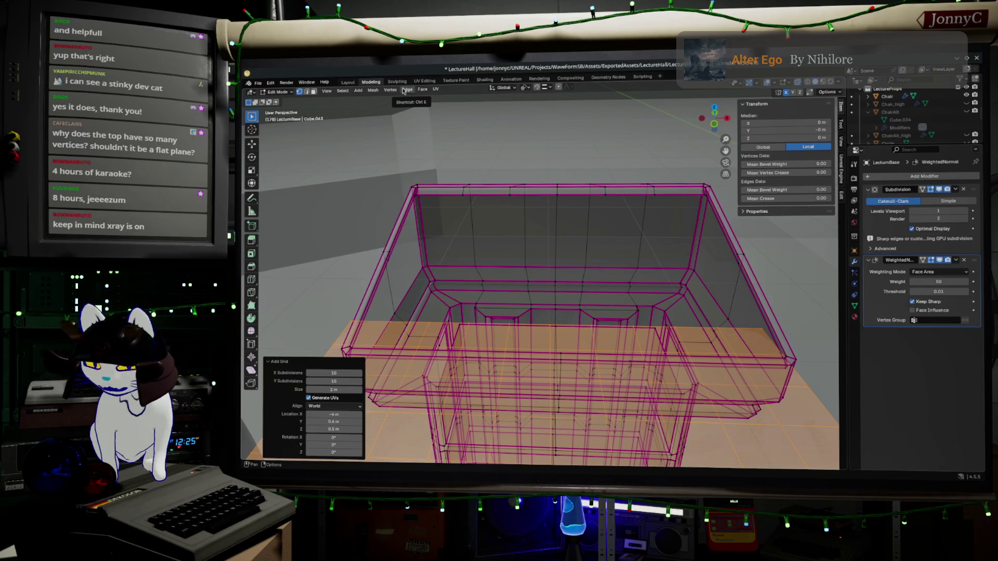
key("ctrl+z")
key("F3")
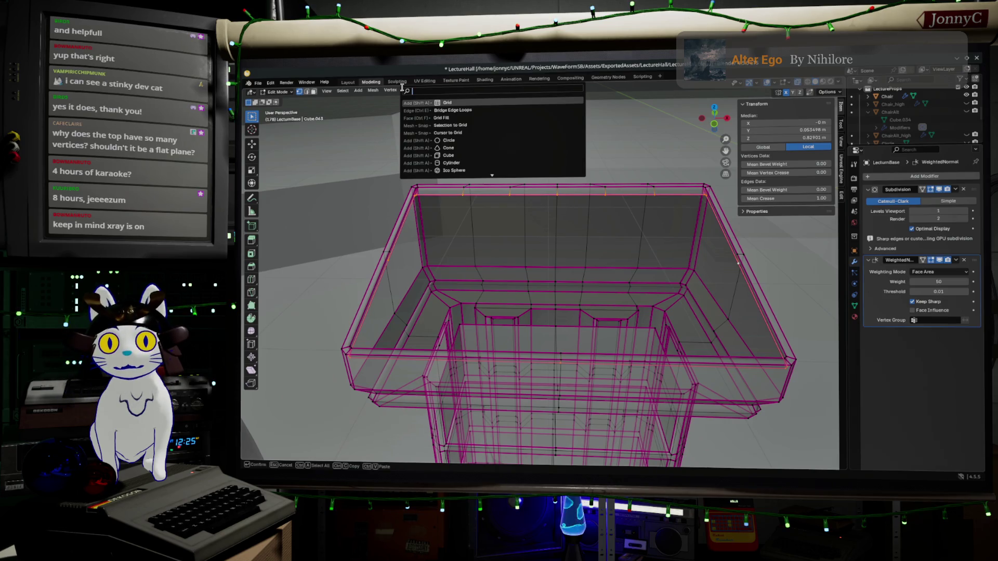
type("t")
key("BackSpace")
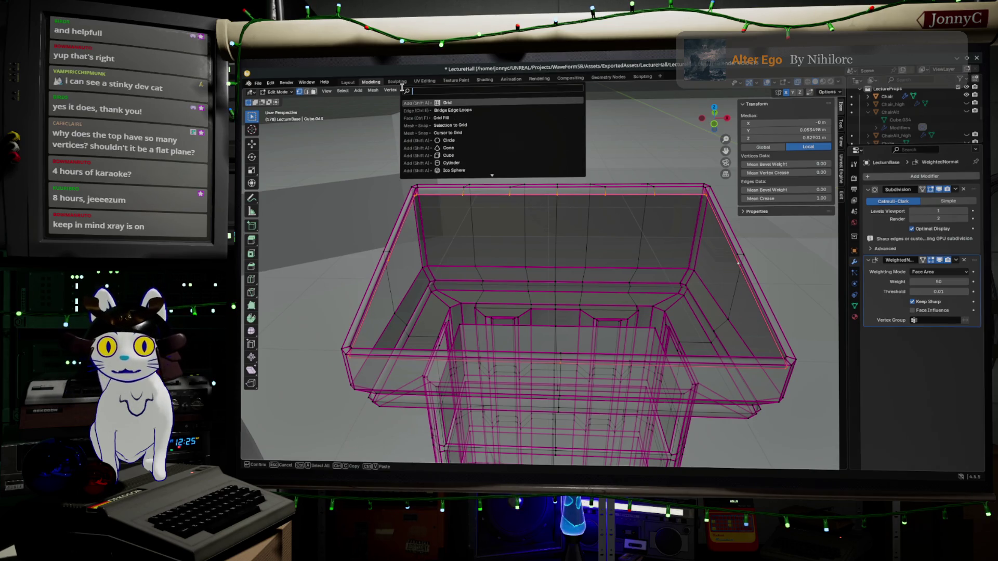
type("grid")
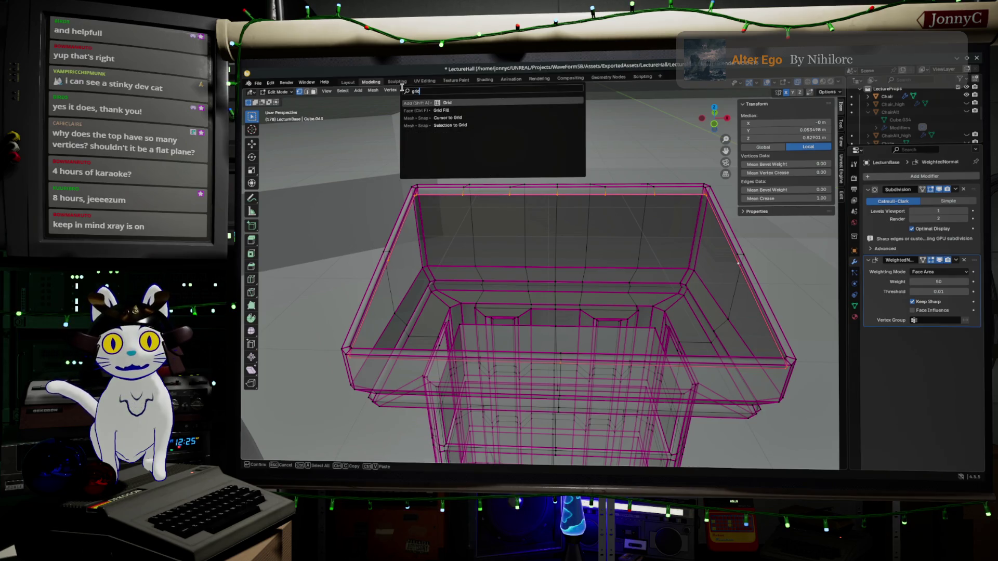
left_click(440, 111)
mouse_move(645, 246)
middle_mouse_down()
mouse_move(596, 251)
mouse_move(611, 228)
mouse_move(578, 225)
middle_mouse_up()
mouse_move(540, 260)
middle_mouse_down()
mouse_move(511, 287)
mouse_move(520, 184)
mouse_move(516, 320)
mouse_move(679, 317)
mouse_move(374, 412)
middle_mouse_up()
mouse_move(520, 312)
middle_mouse_down()
mouse_move(509, 270)
mouse_move(537, 228)
mouse_move(542, 250)
middle_mouse_up()
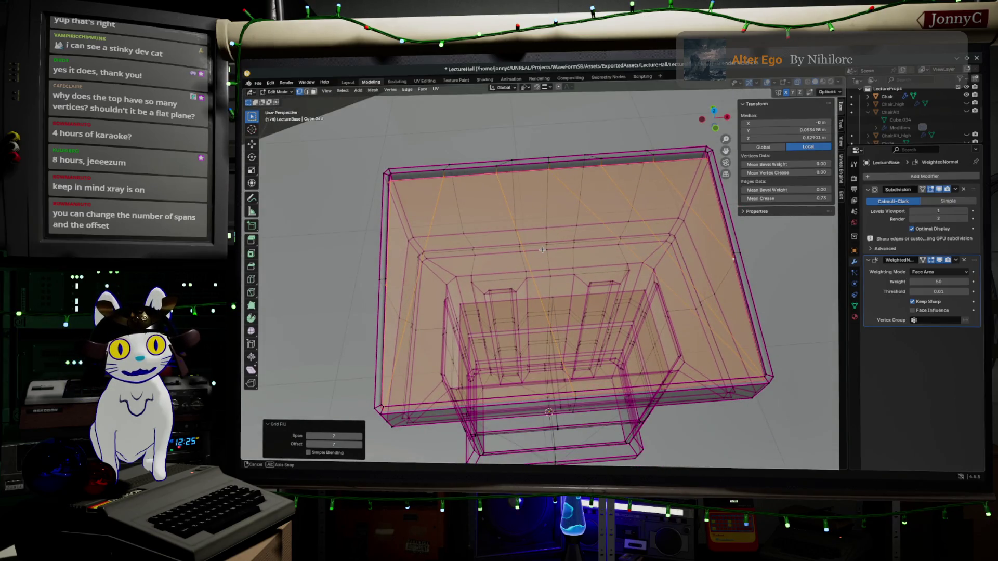
Step: Set the lectern top's Grid Fill offset to 6 and toggle Simple Blending off
left_click(308, 444)
left_click(321, 444)
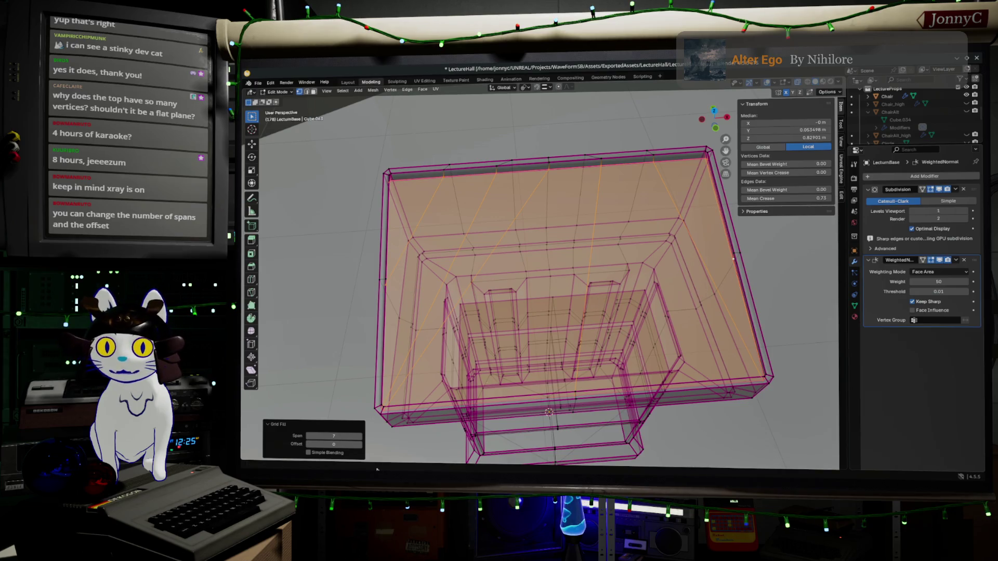
left_click(339, 454)
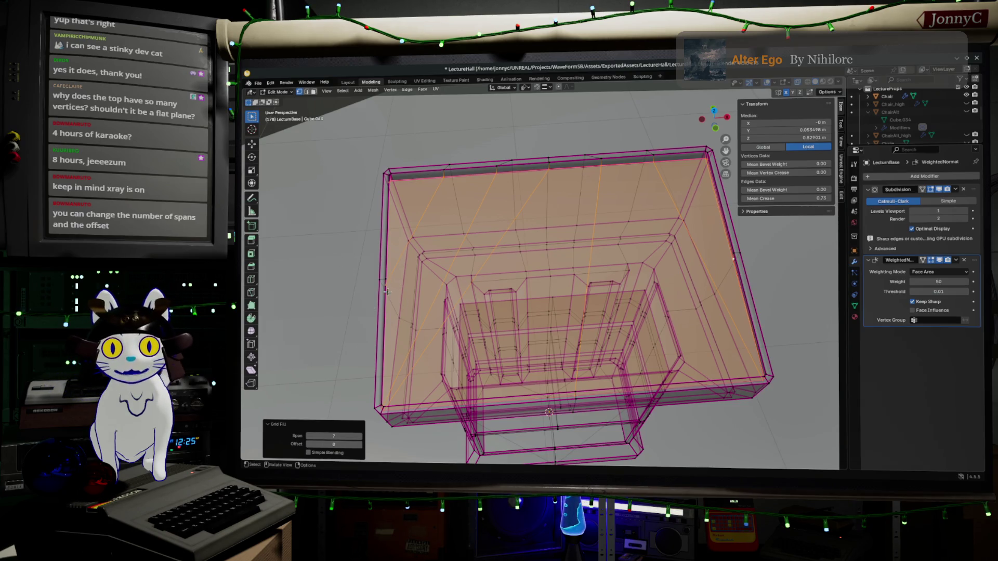
Step: Preview a loop cut near the lectern's top corner, then cancel it without cutting
middle_click_drag(602, 331, 499, 289)
scroll(499, 288, "down", 5)
key("ctrl+r")
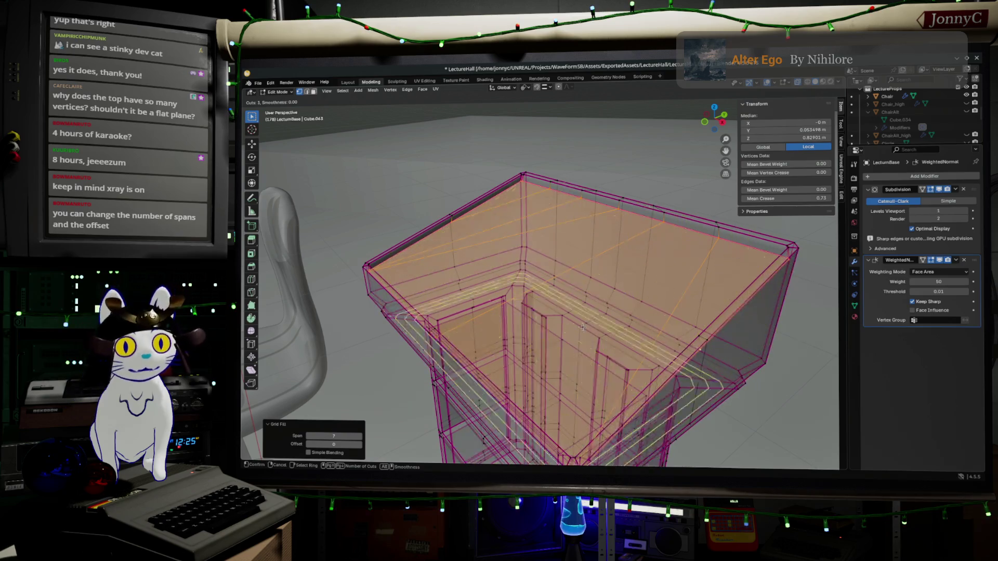
scroll(681, 327, "up", 4)
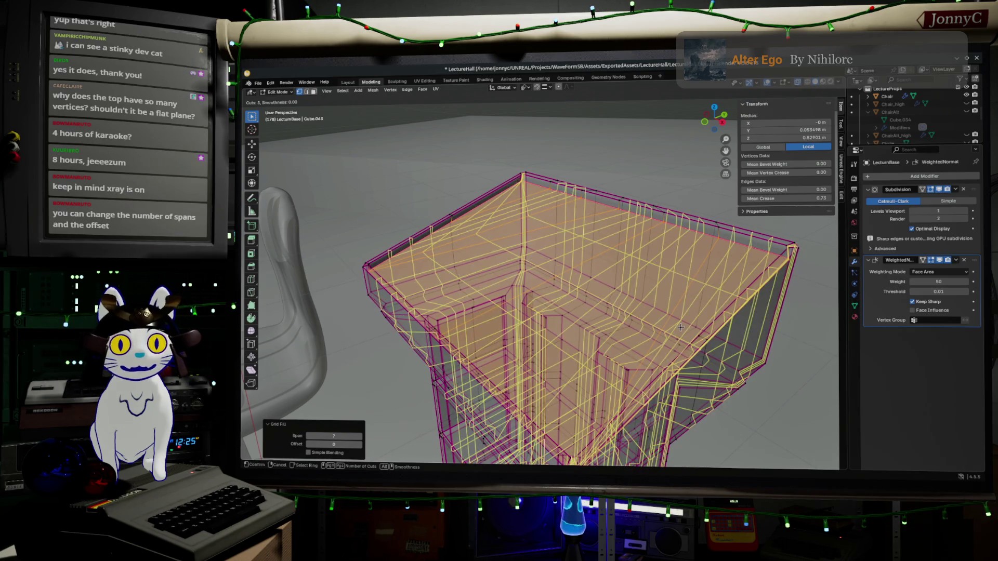
scroll(532, 294, "down", 6)
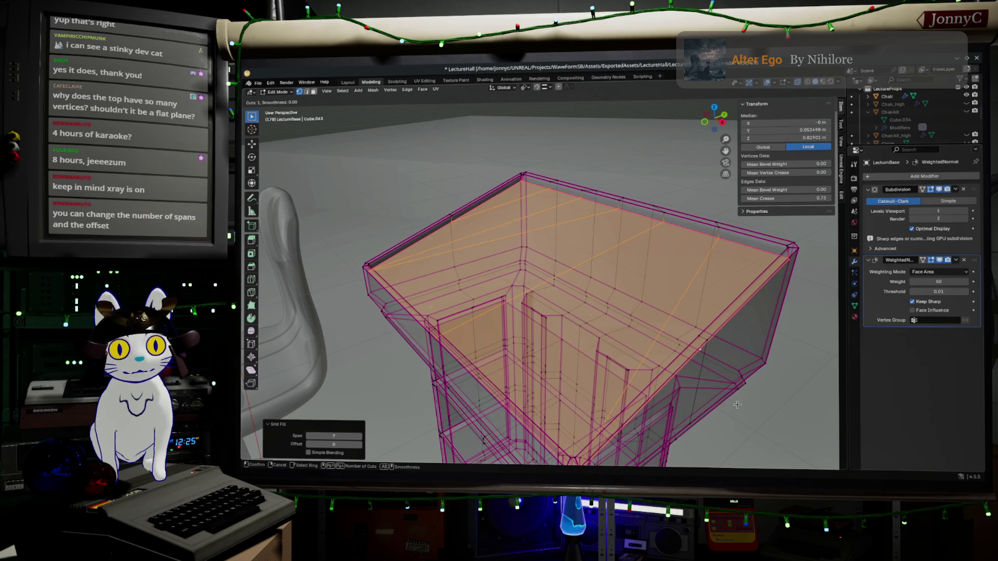
scroll(566, 182, "up", 1)
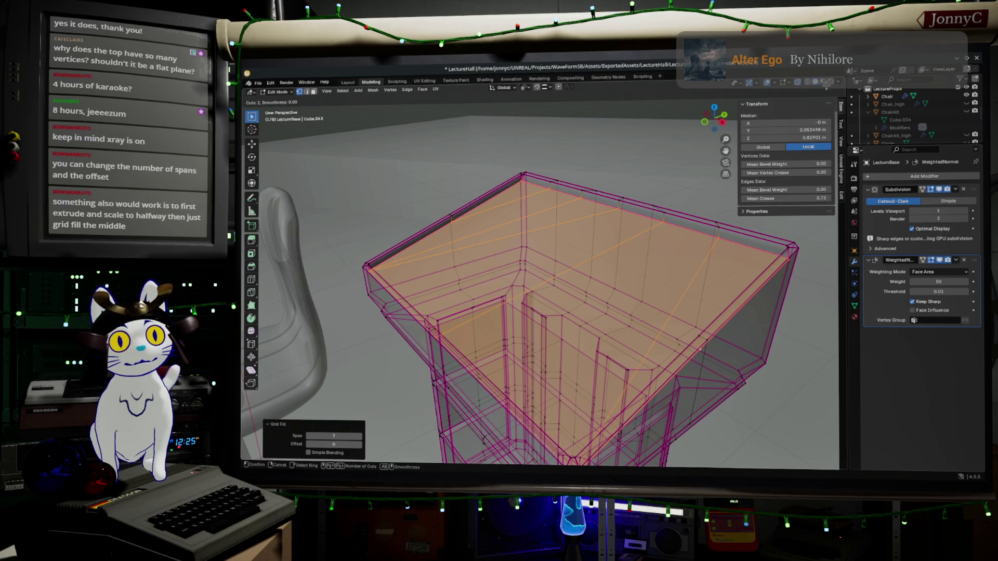
scroll(717, 399, "down", 1)
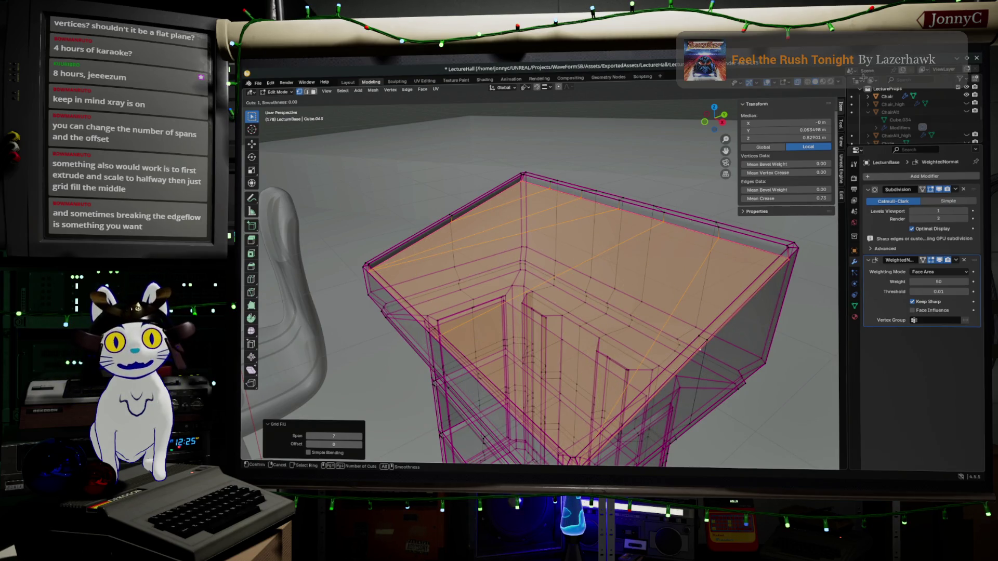
key("Escape")
left_click(259, 83)
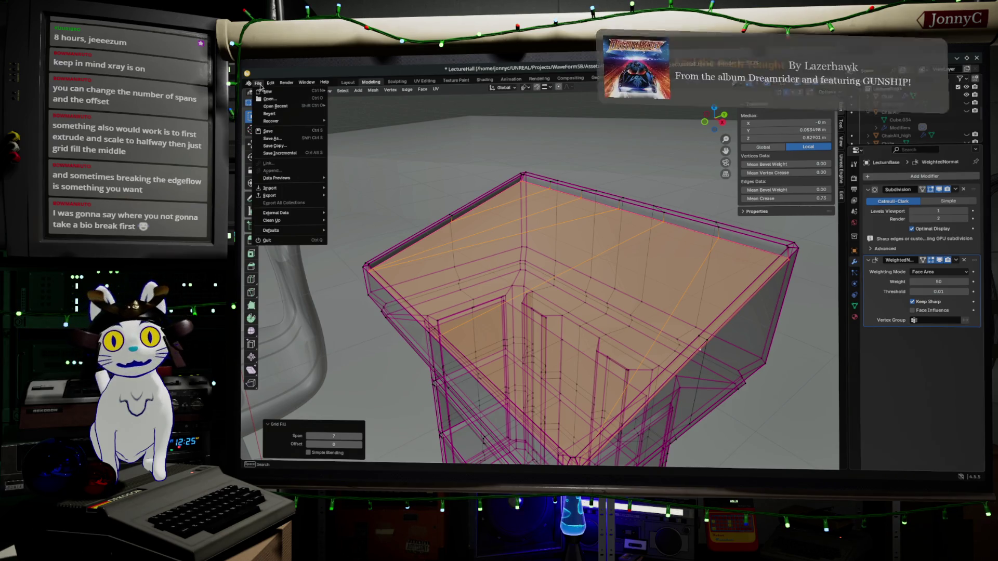
Step: Dismiss the File menu, move the Blender window lower, and switch to the Unreal Editor
key("Escape")
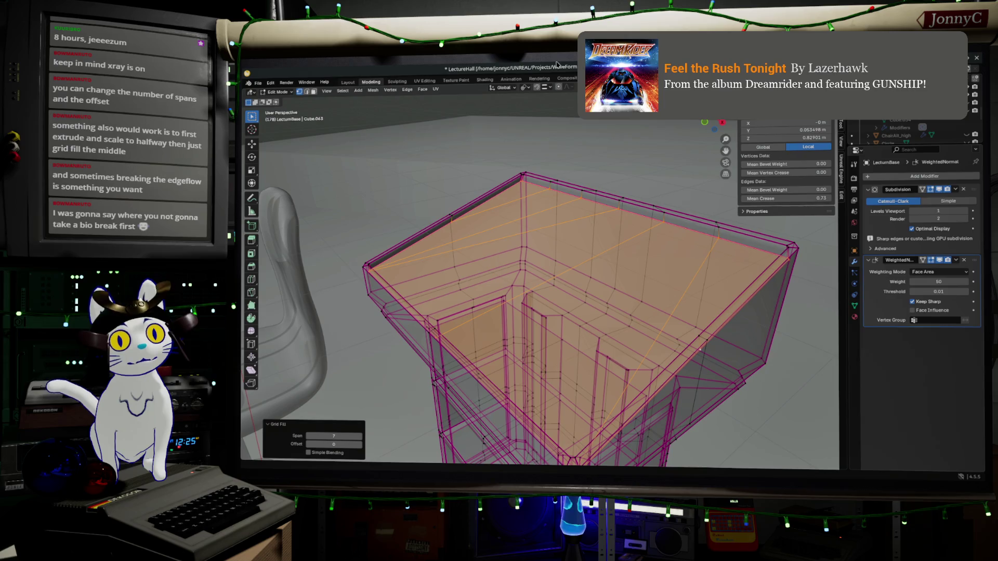
mouse_move(364, 75)
left_mouse_down()
mouse_move(361, 153)
mouse_move(433, 322)
mouse_move(371, 184)
left_mouse_up()
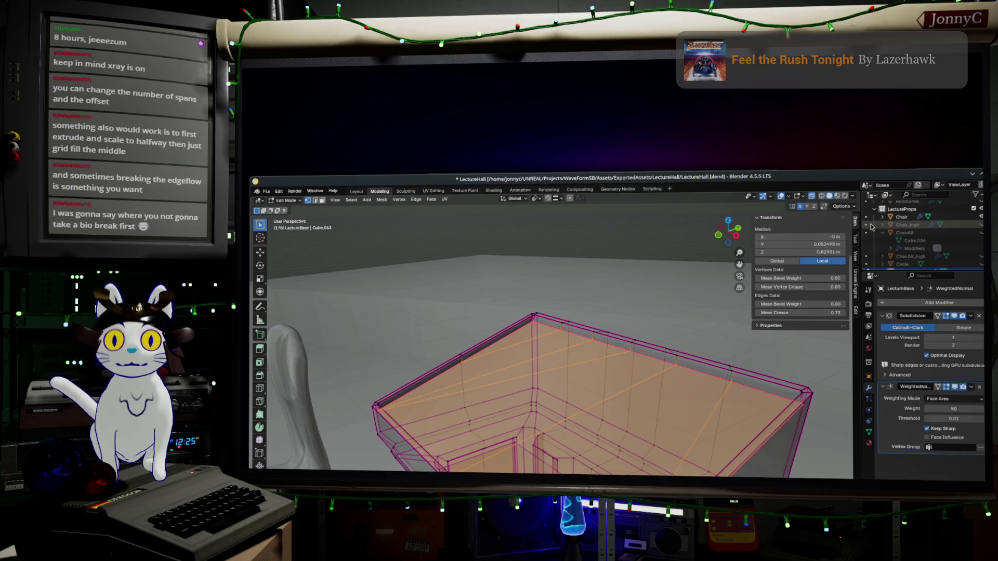
key("alt+Tab")
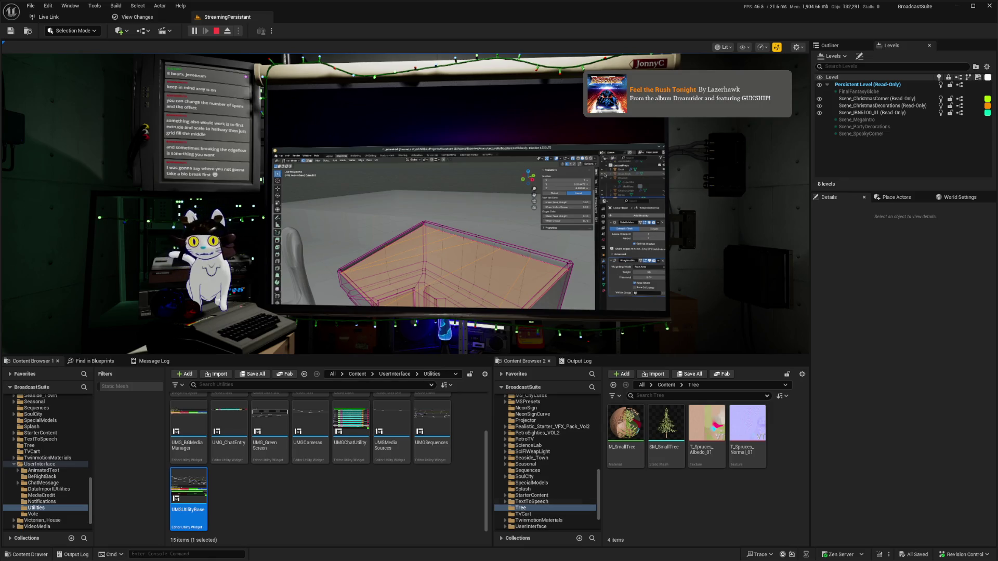
Step: Go to KatHead > BetaKat in the Content Browser and select AnimeKat_Beta_Skeleton
scroll(331, 468, "up", 2)
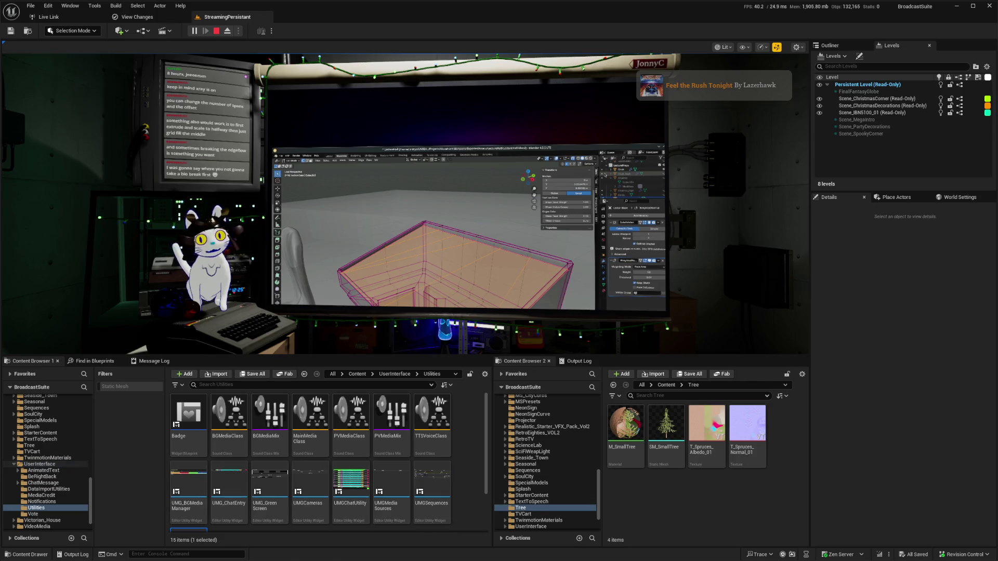
scroll(57, 457, "up", 5)
scroll(54, 453, "up", 4)
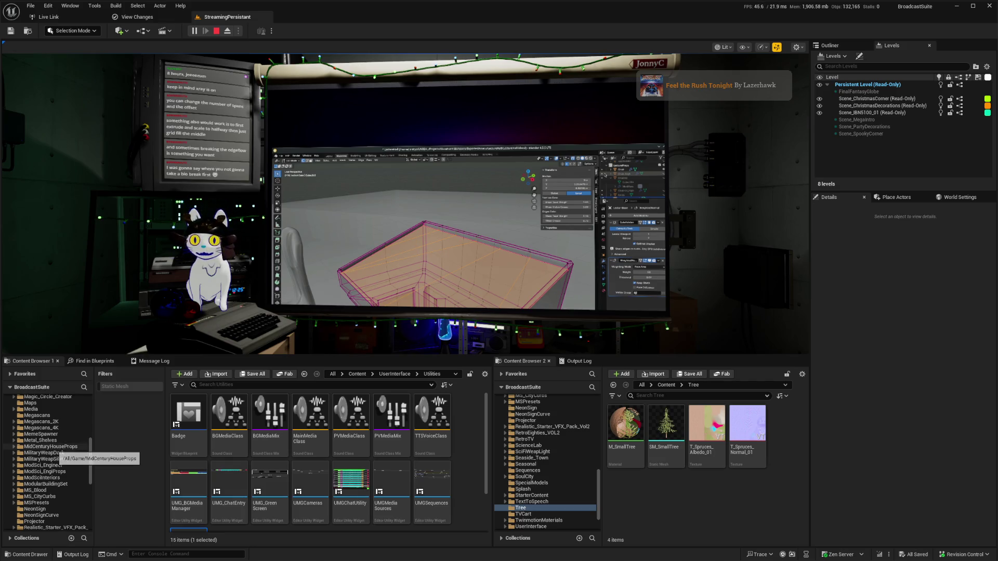
scroll(55, 450, "up", 2)
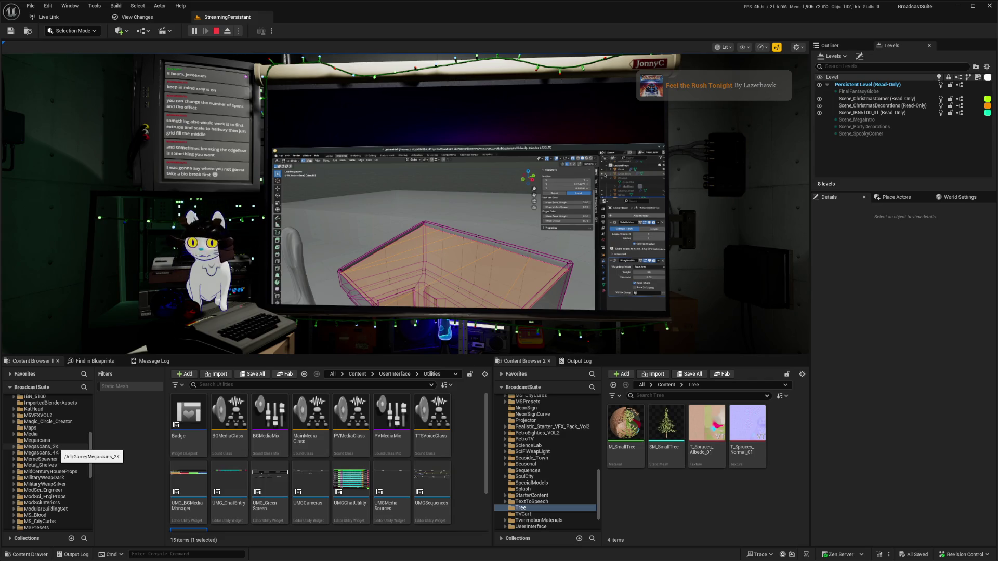
scroll(54, 448, "down", 10)
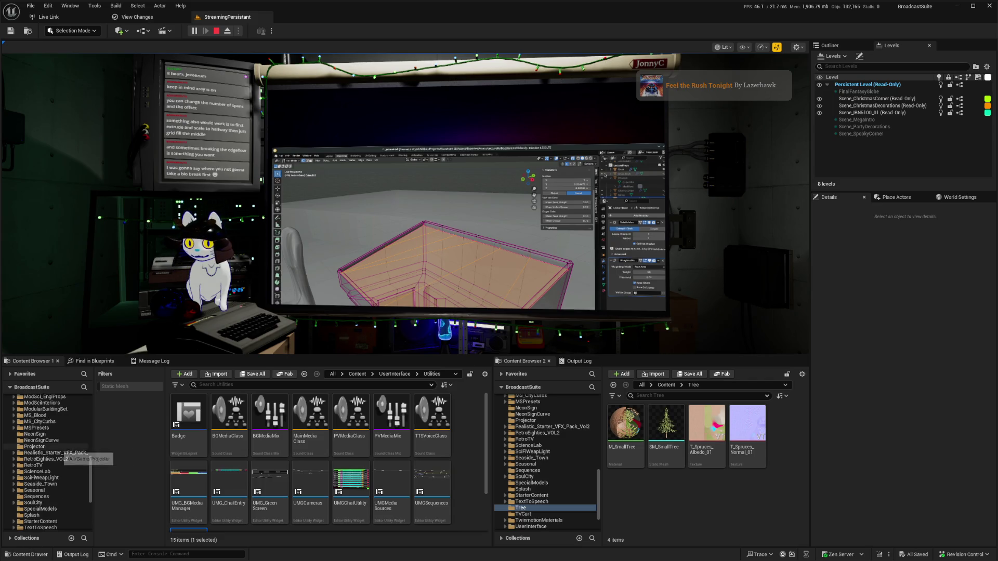
scroll(54, 450, "down", 3)
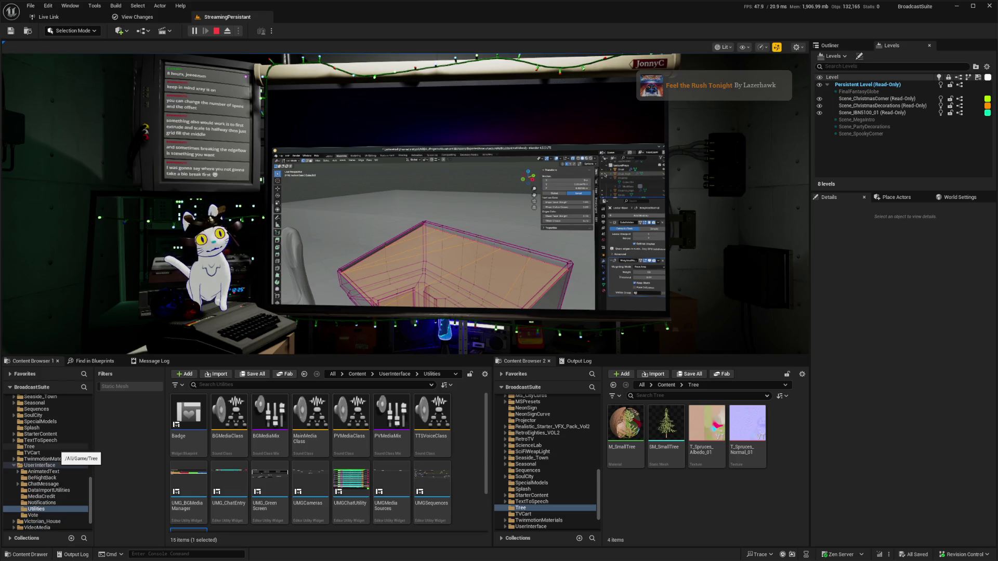
scroll(54, 449, "down", 2)
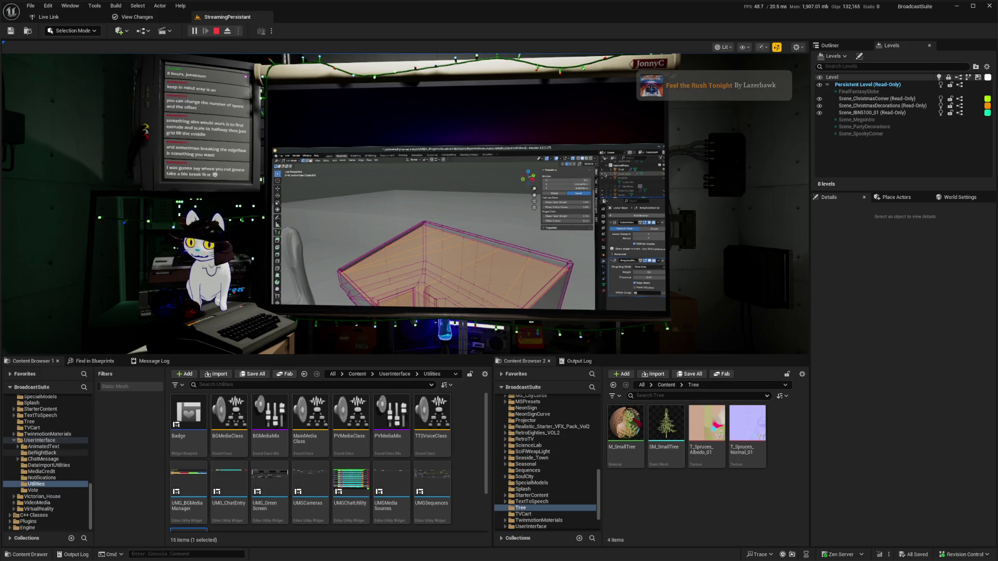
scroll(54, 461, "up", 1)
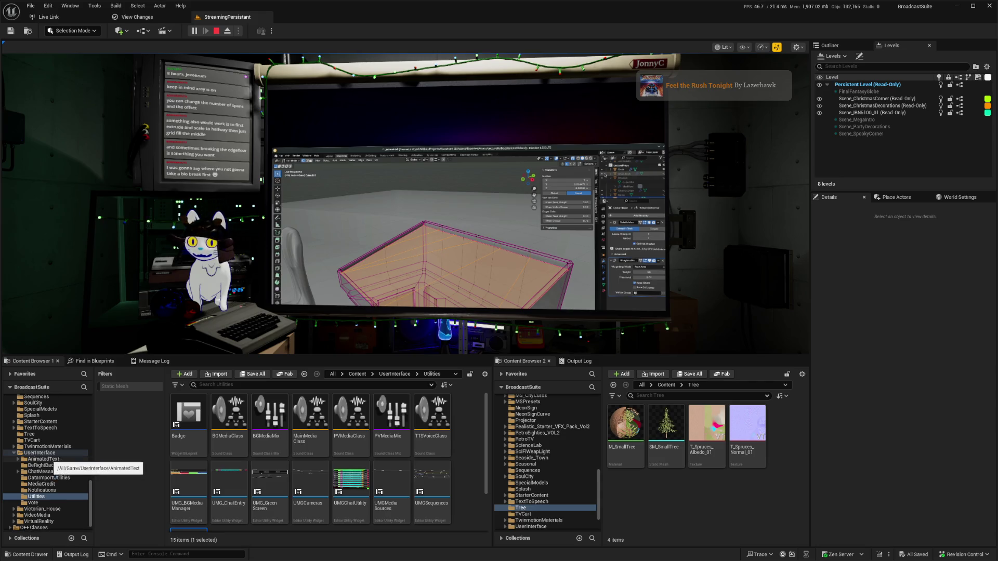
scroll(59, 436, "up", 2)
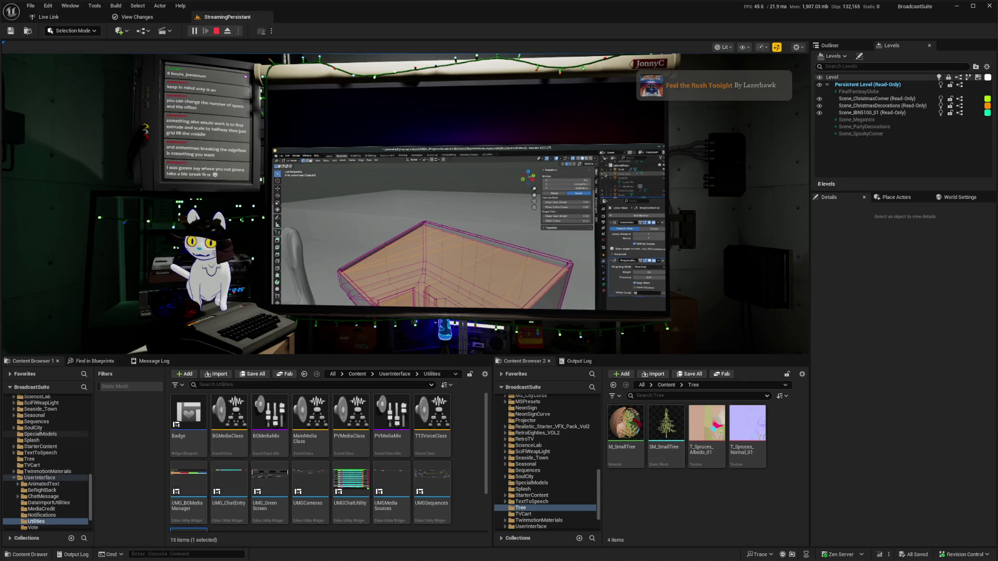
scroll(57, 435, "up", 6)
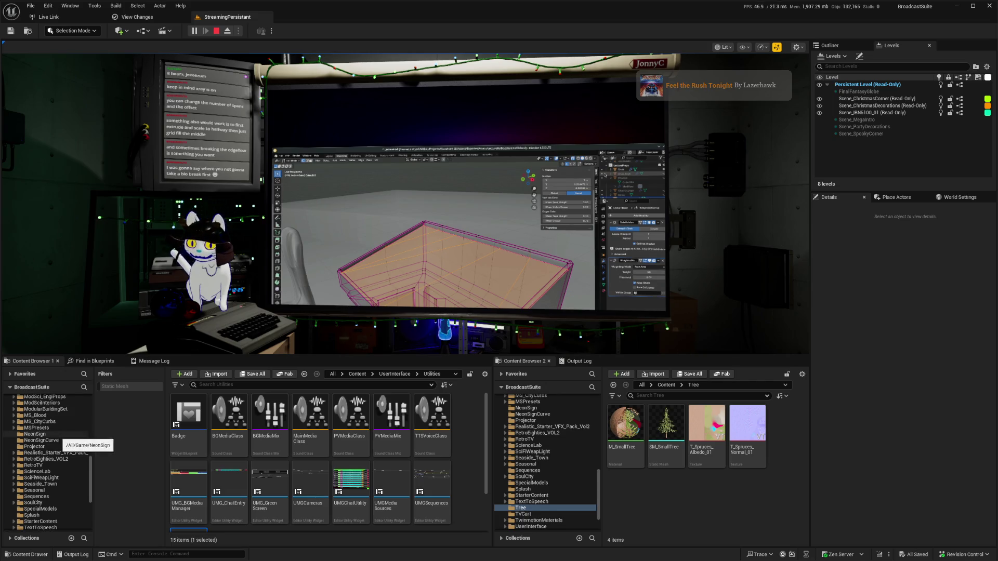
scroll(57, 436, "down", 3)
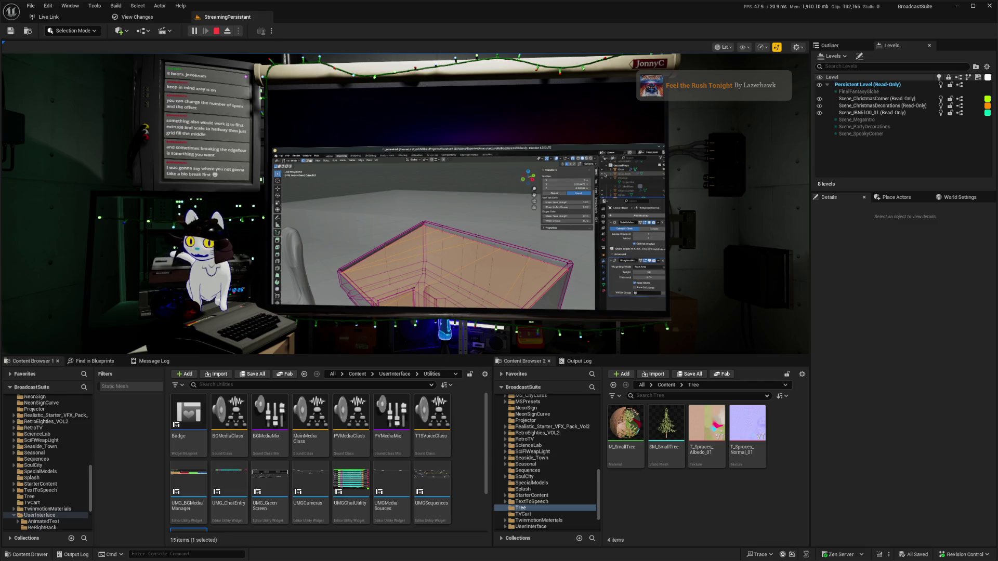
scroll(52, 476, "up", 2)
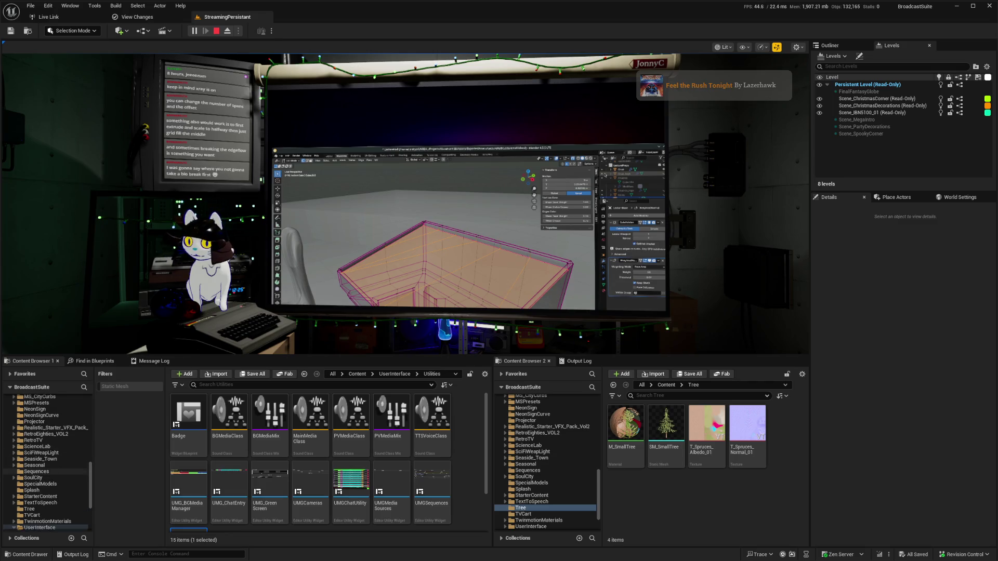
scroll(52, 474, "up", 7)
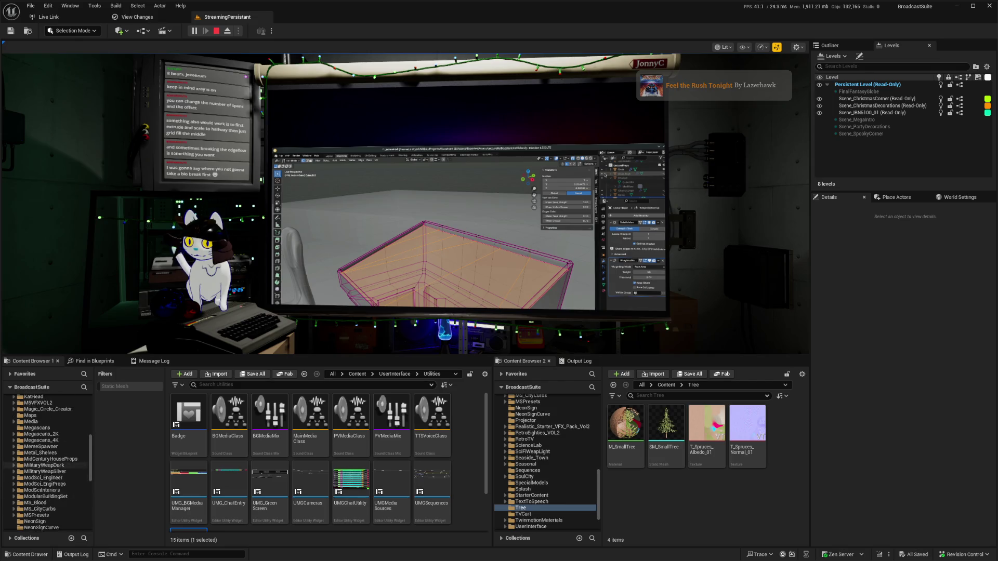
left_click(57, 447)
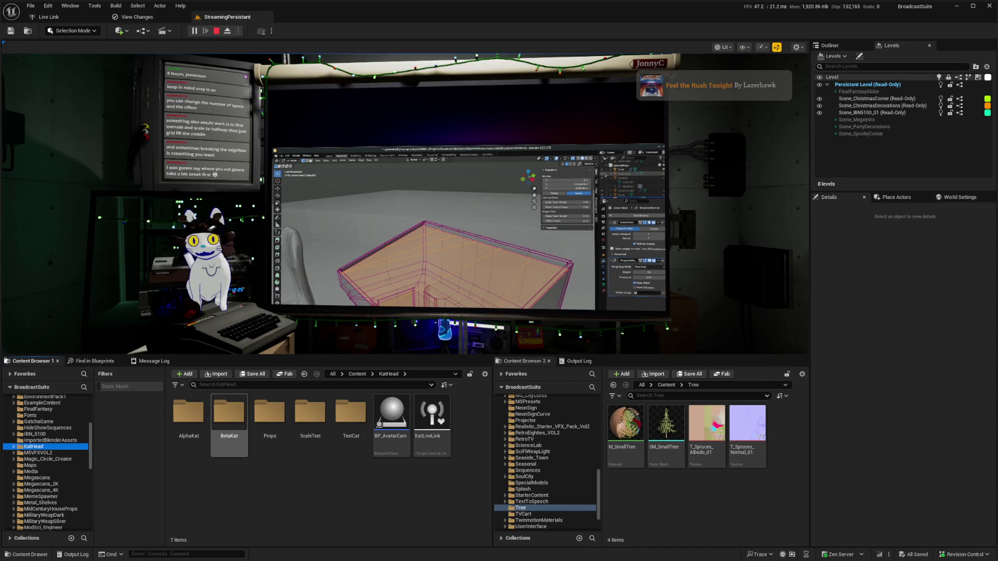
double_click(229, 416)
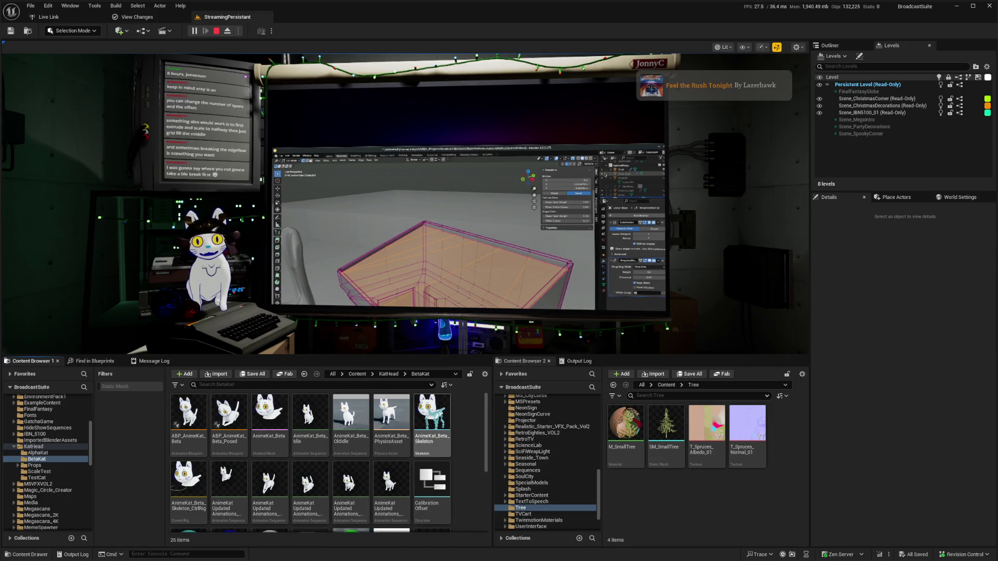
left_click(431, 416)
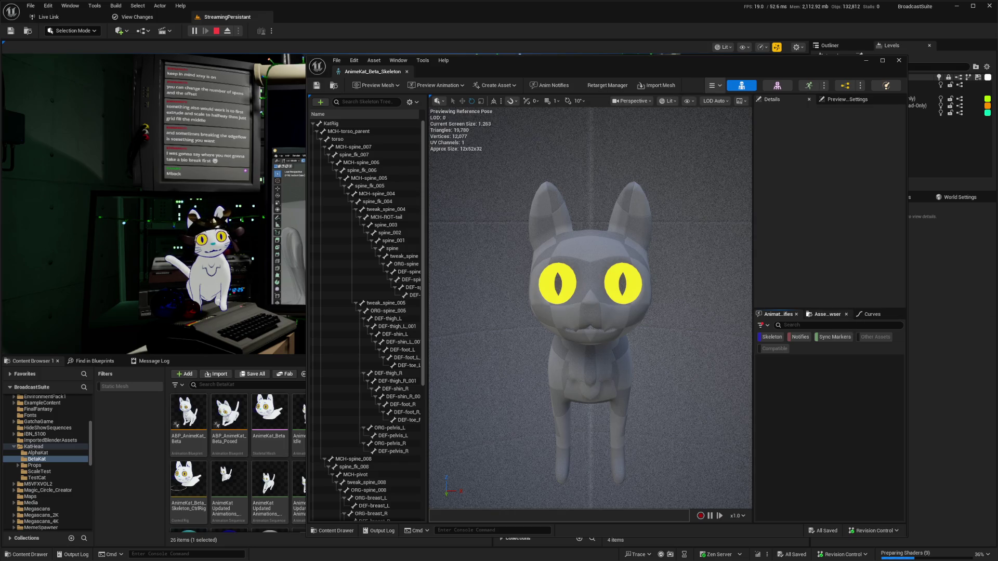
Step: Show the skeleton's Curves list, widen the side panels, and scroll through the face curves
left_click(871, 315)
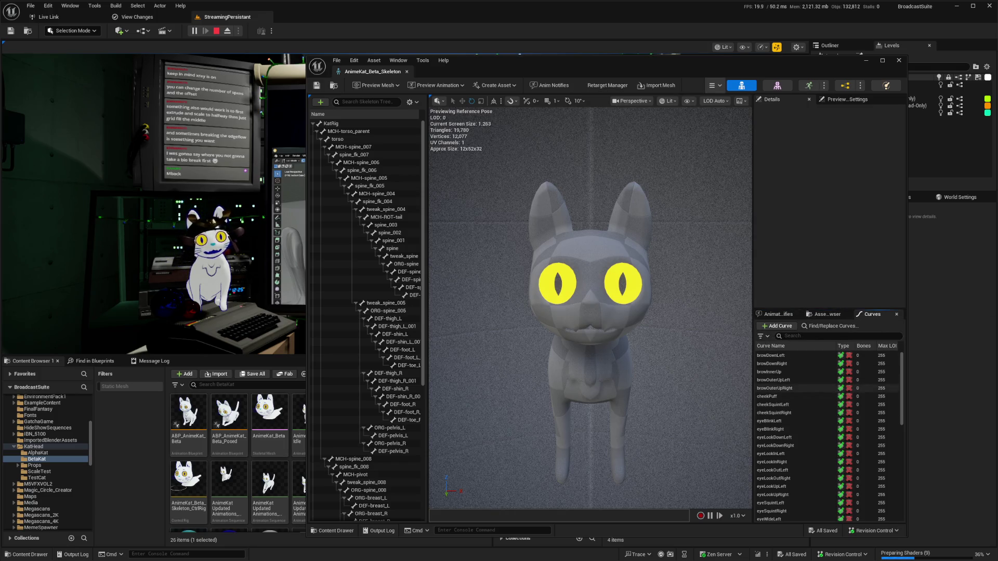
left_click_drag(753, 260, 733, 260)
scroll(780, 385, "down", 5)
scroll(780, 366, "down", 3)
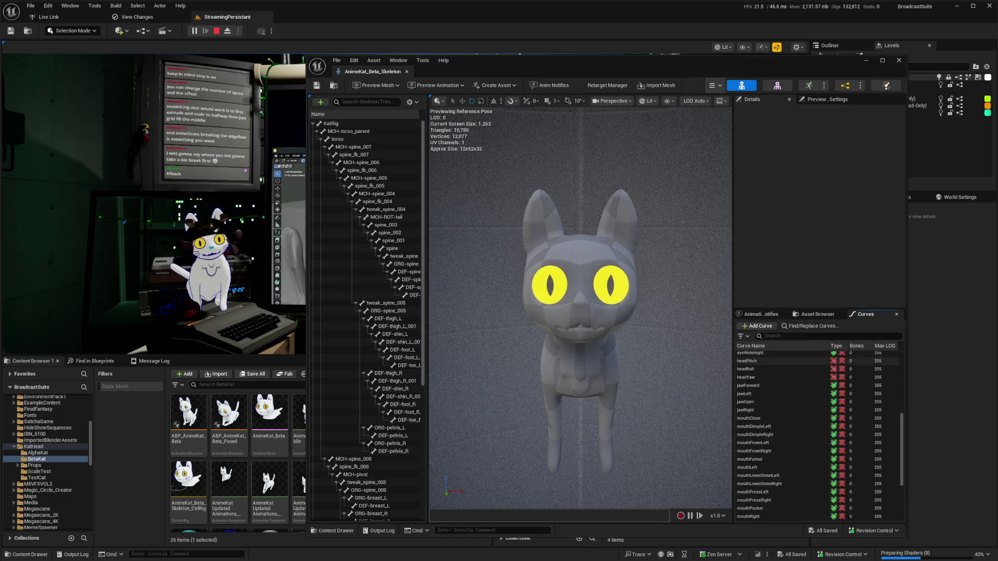
scroll(779, 385, "down", 3)
scroll(779, 397, "up", 8)
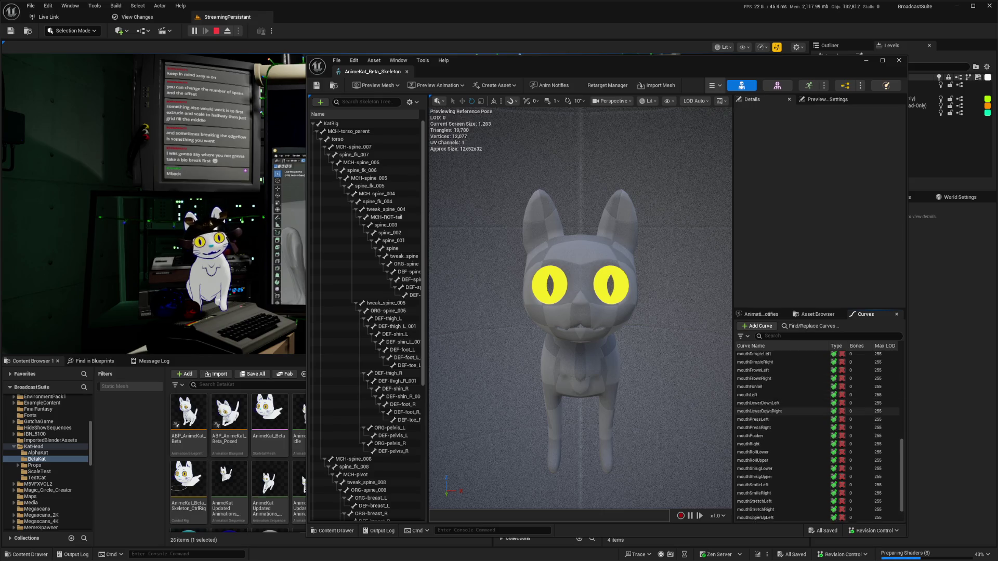
scroll(780, 400, "up", 3)
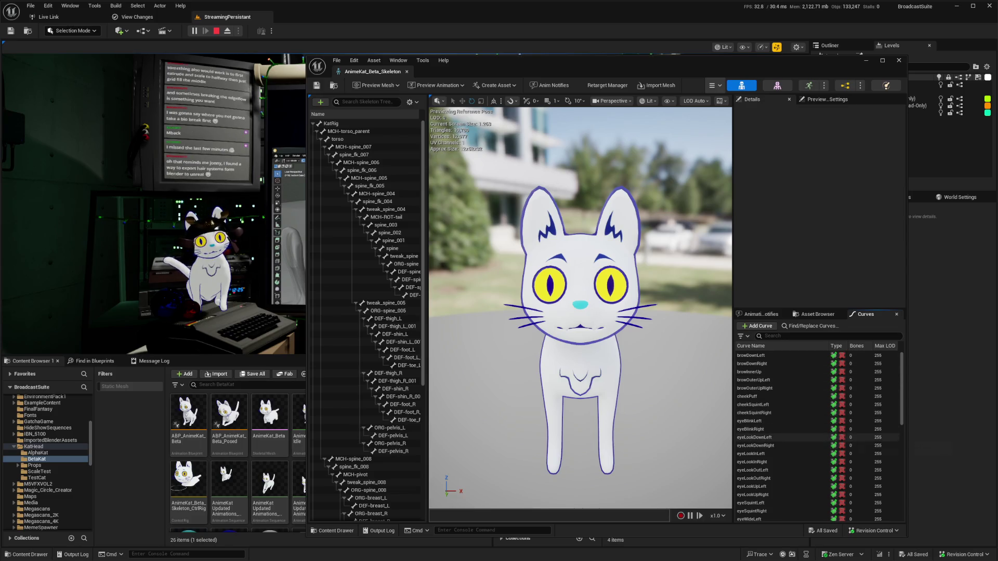
Step: Inspect the eyeLookDownLeft and cheekPuff curves, then open the AnimeKat_Beta mesh with its morph targets
left_click(780, 437)
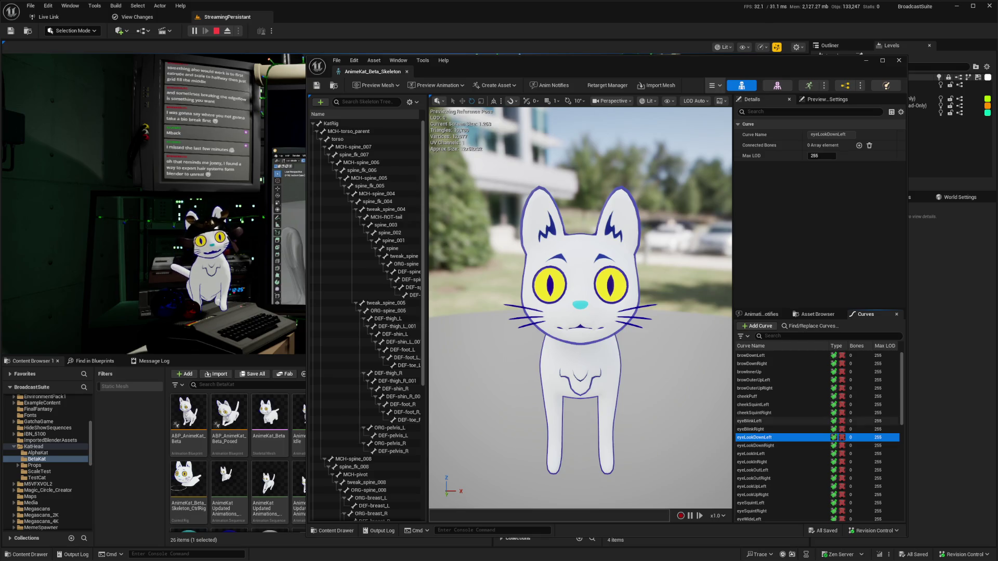
key("F2")
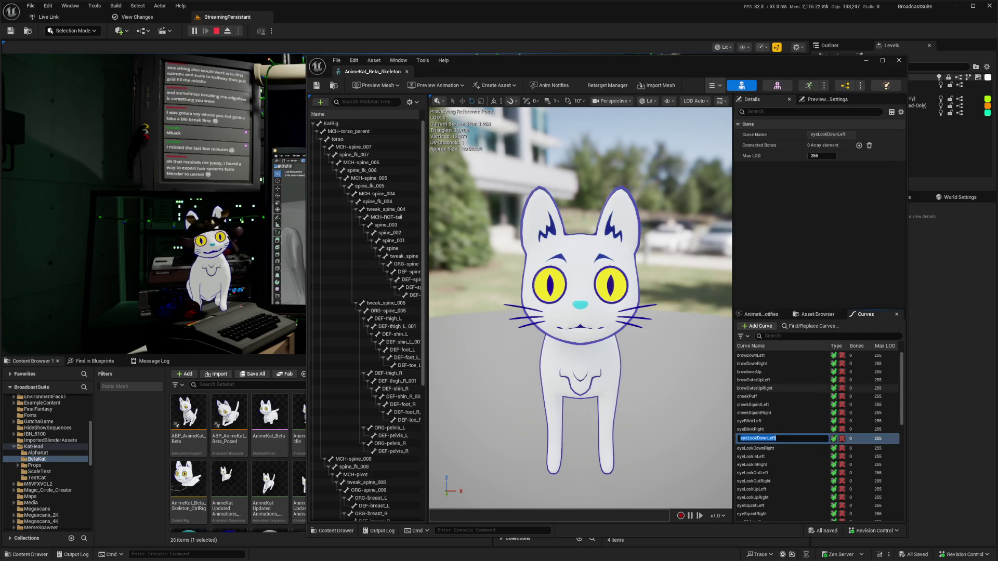
key("Escape")
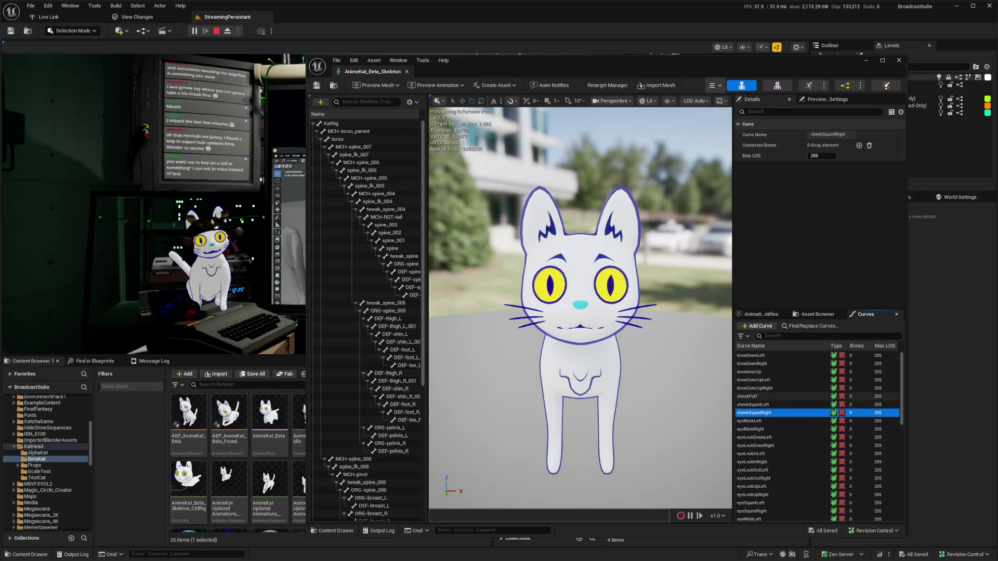
left_click(800, 396)
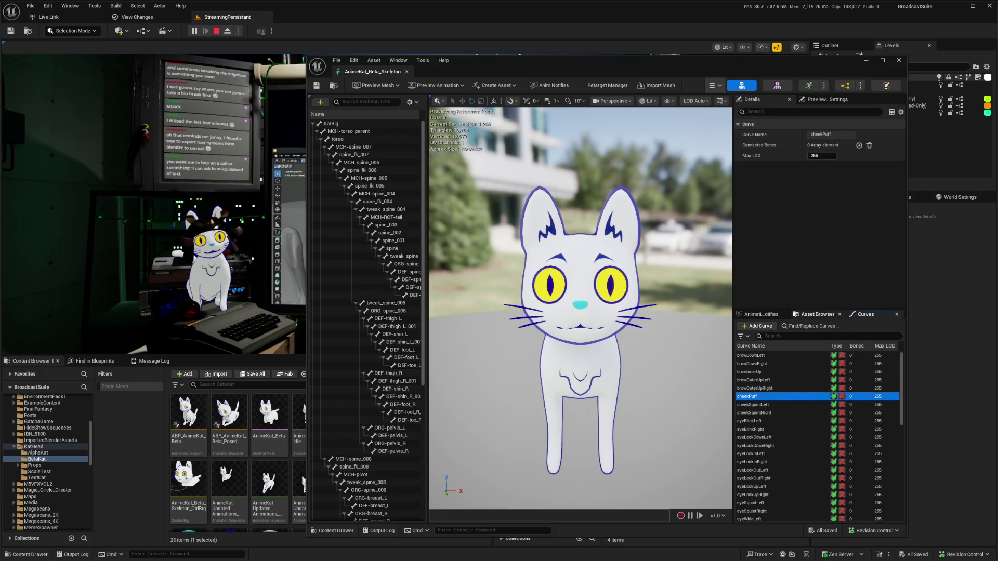
left_click(817, 314)
left_click(865, 314)
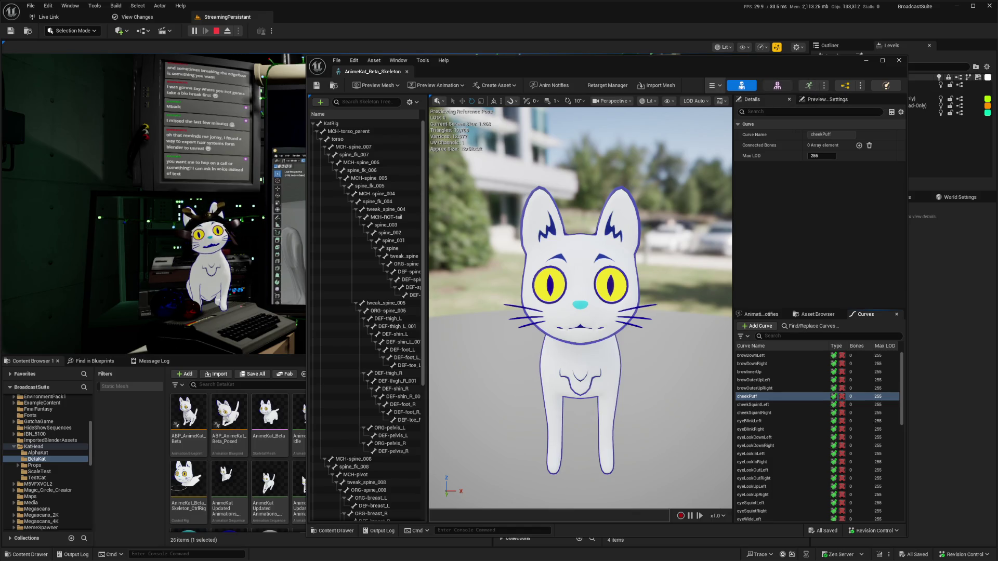
left_click(777, 85)
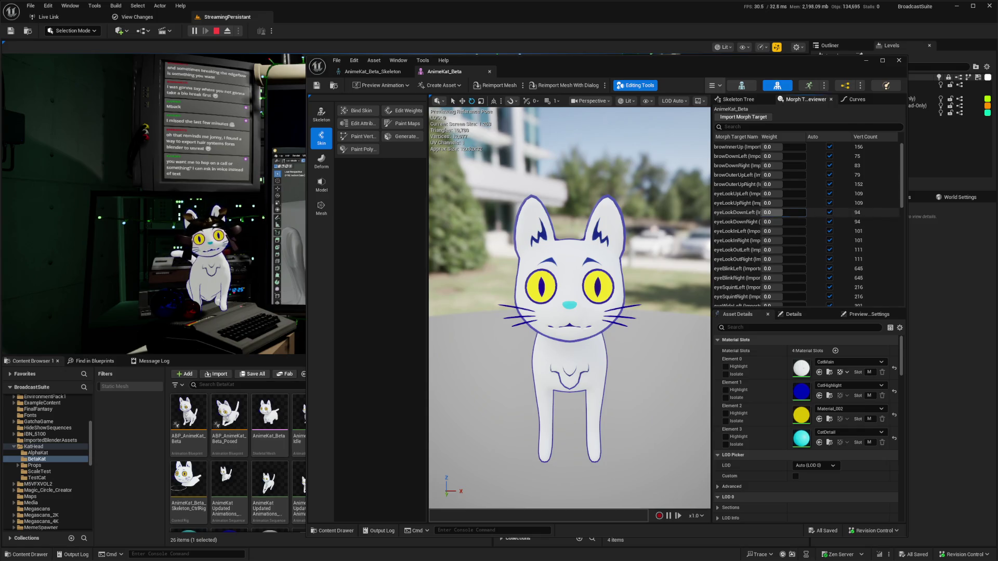
Step: Sweep the eyeLookDownLeft morph target weight, then reset it to 0 and leave the mesh editor
left_click_drag(782, 212, 766, 212)
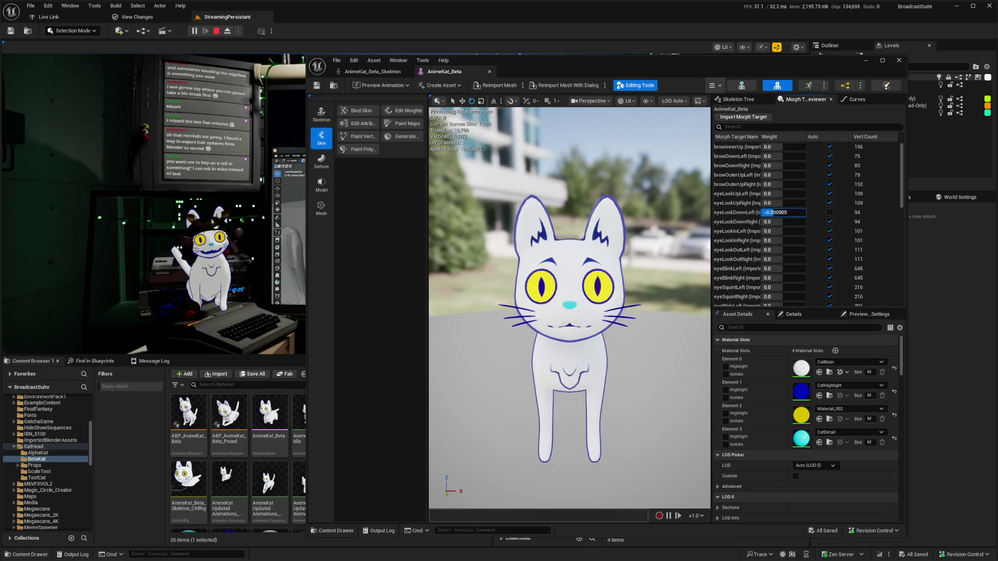
left_click_drag(782, 212, 767, 212)
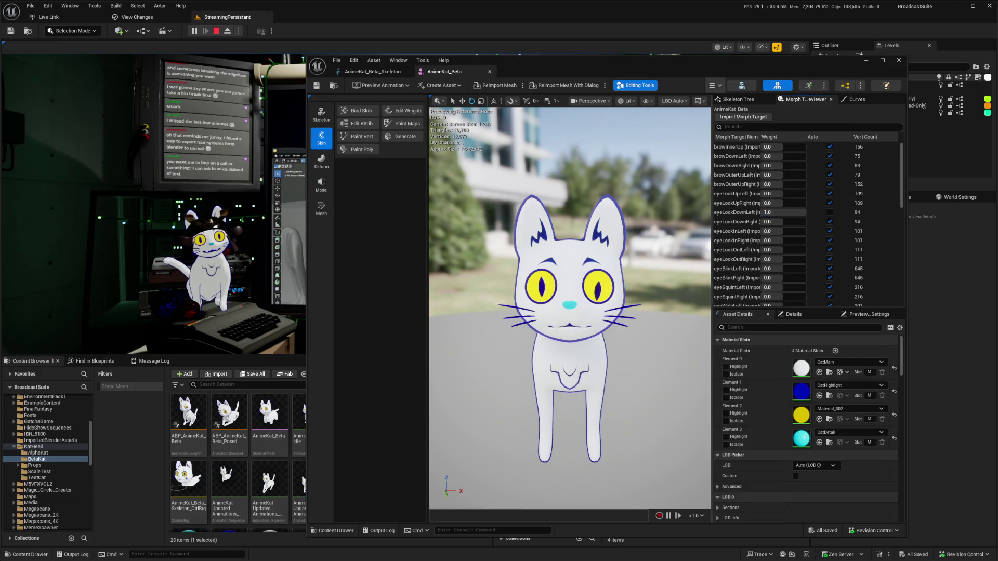
left_click(782, 212)
type("0")
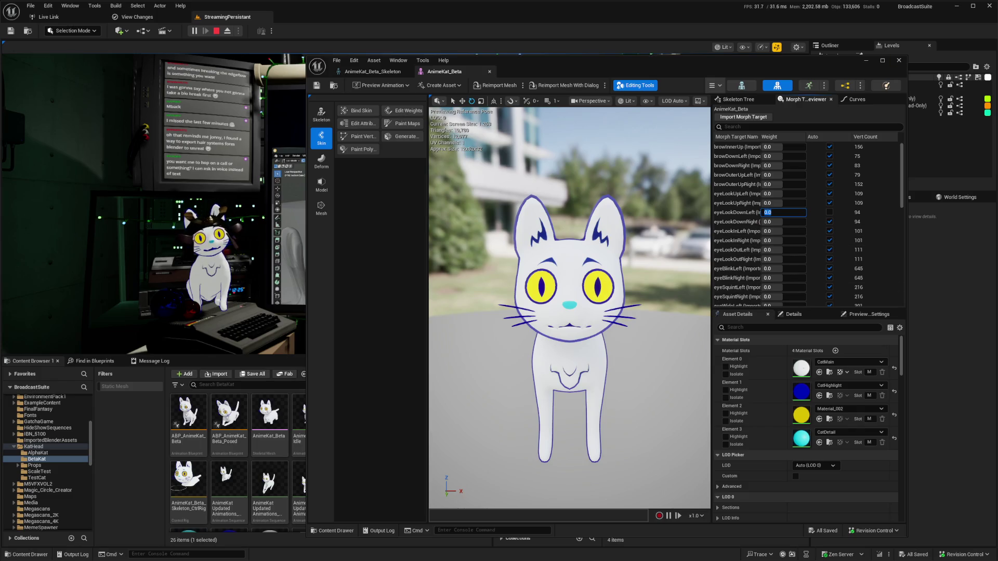
key("alt+Tab")
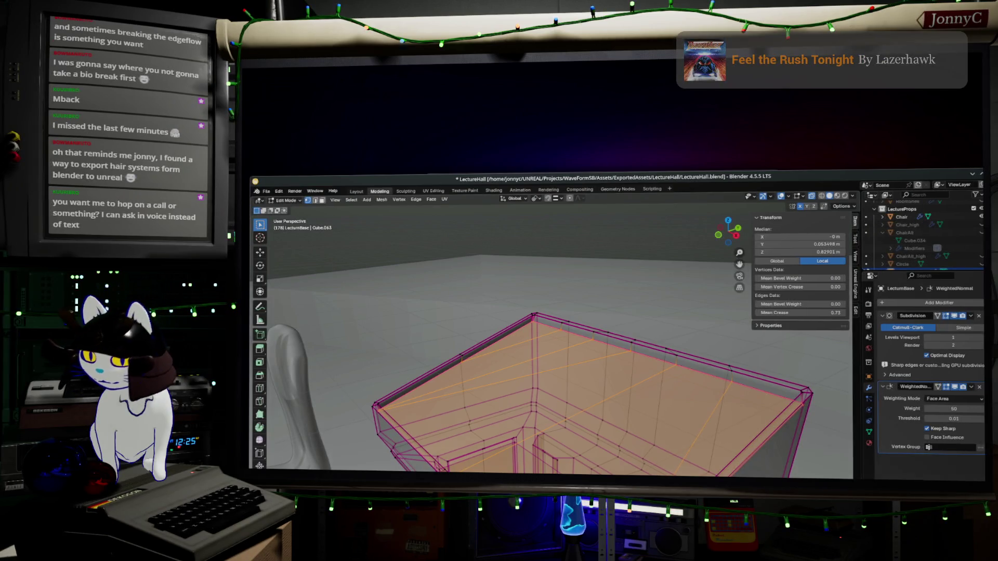
key("alt+Tab")
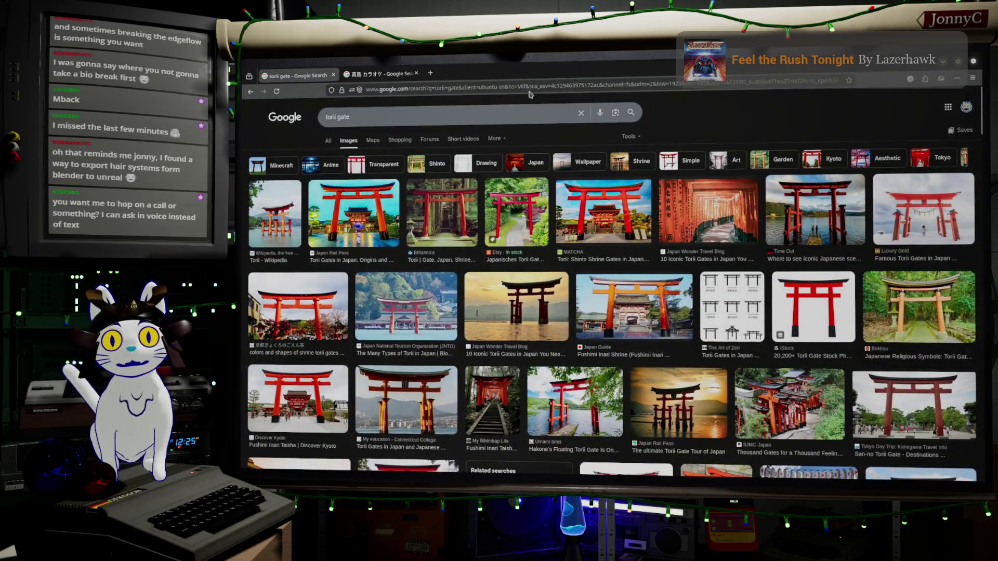
Step: Search 'arkit blendshapes' in a new tab and open the ARKit Blendshapes reference site
left_click(430, 73)
left_click(455, 86)
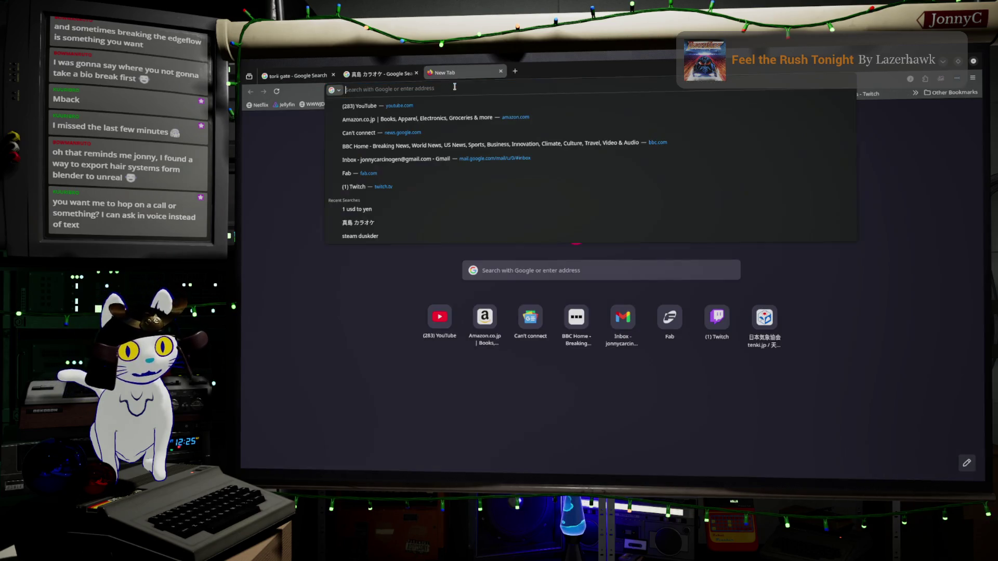
type("arki")
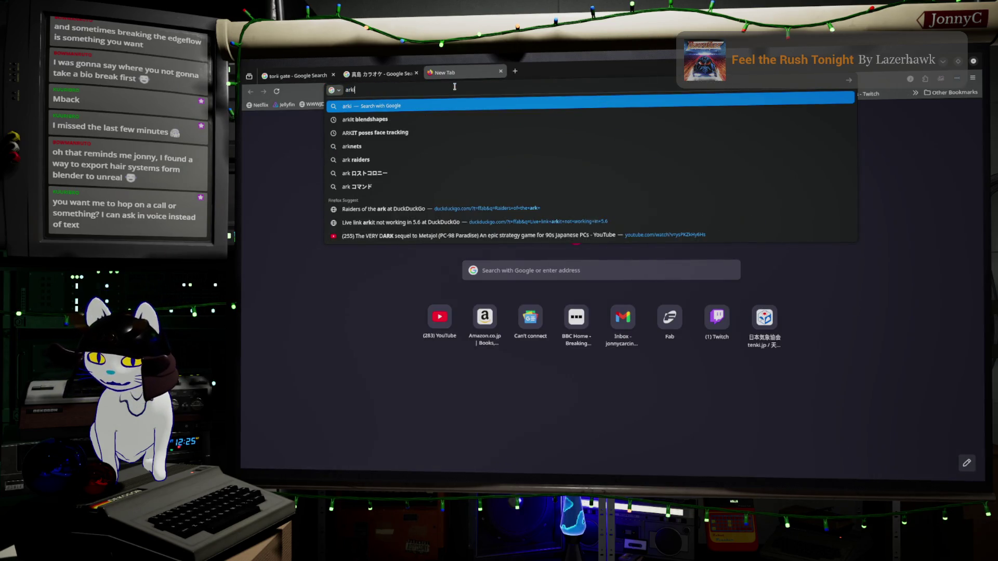
type("t blend")
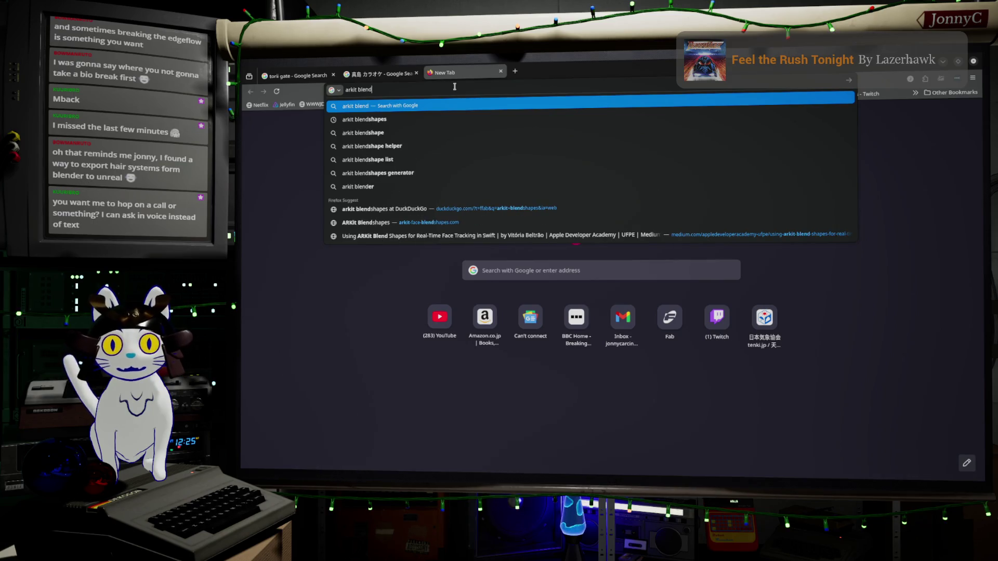
key("Down")
key("Return")
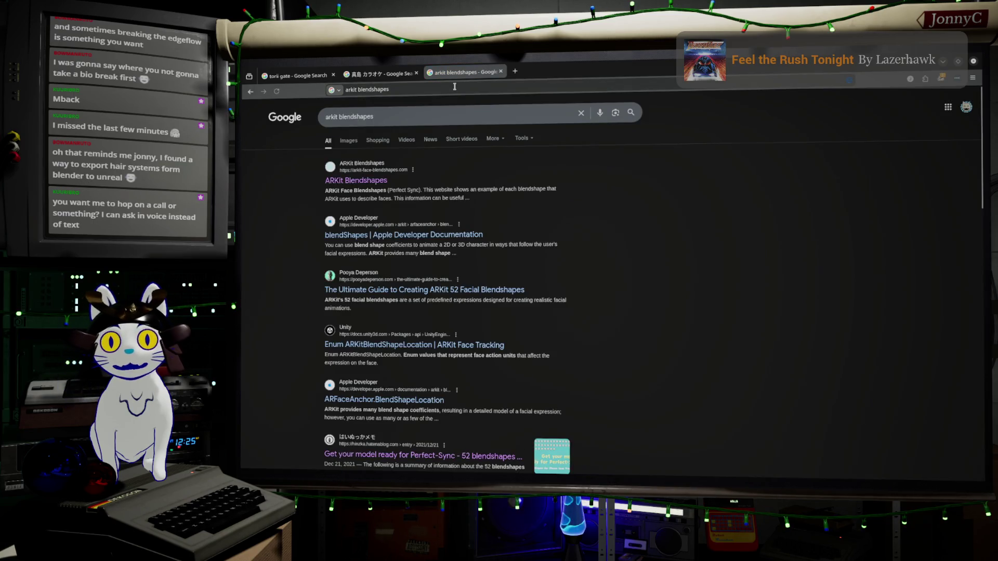
left_click(380, 180)
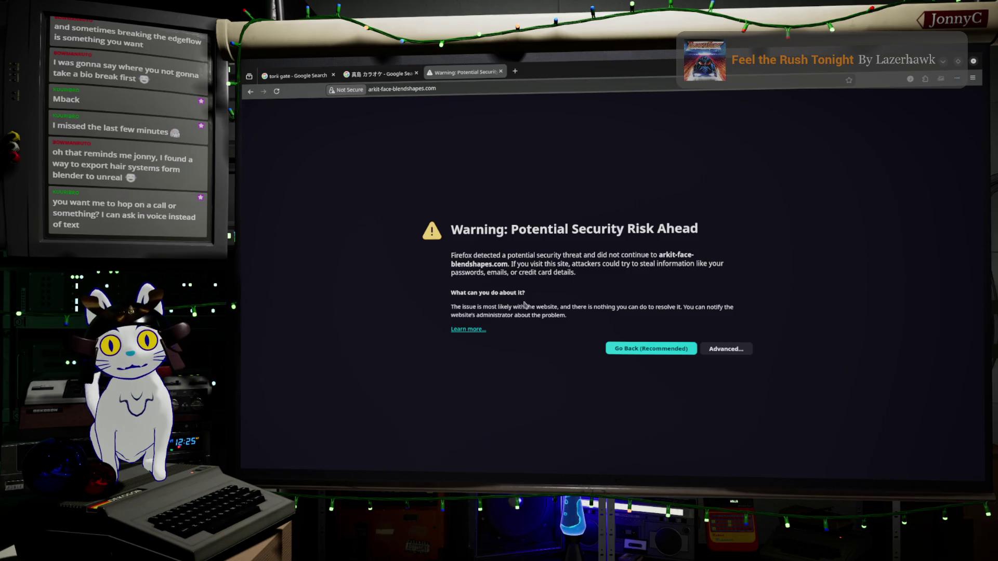
left_click(479, 329)
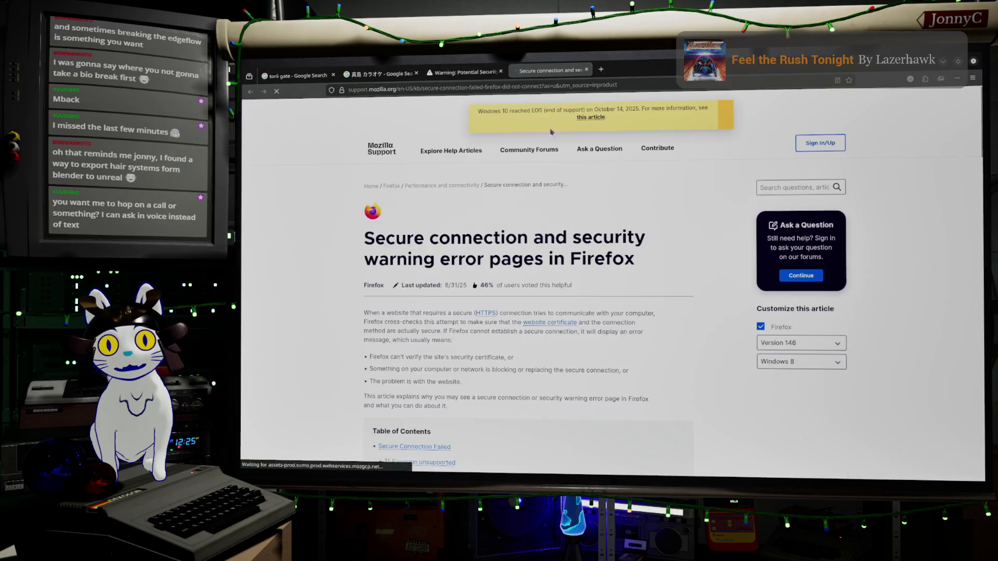
left_click(457, 71)
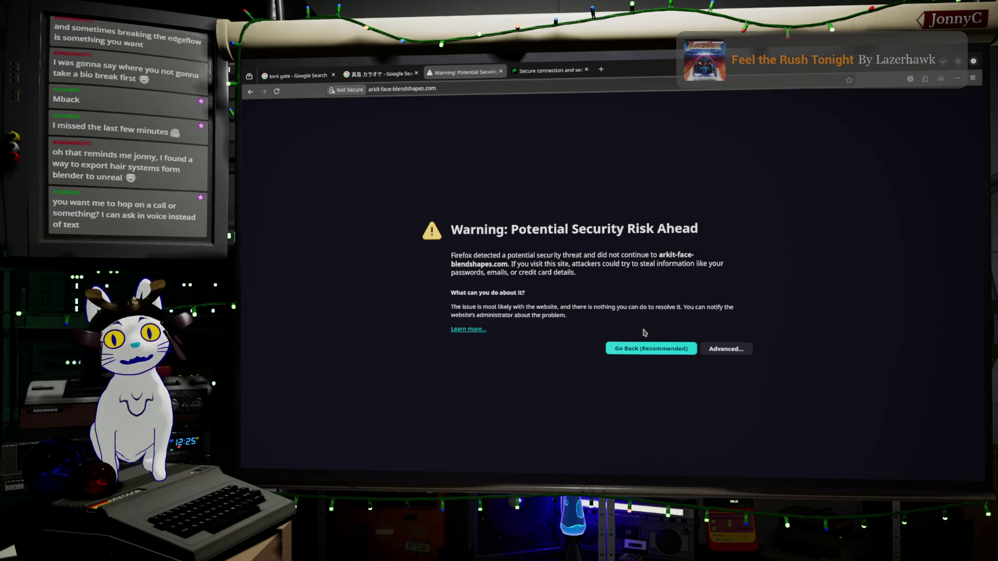
Step: Glance at Apple's blendShapes documentation, then open the Perfect-Sync 52 blendshapes guide from the results
left_click(250, 91)
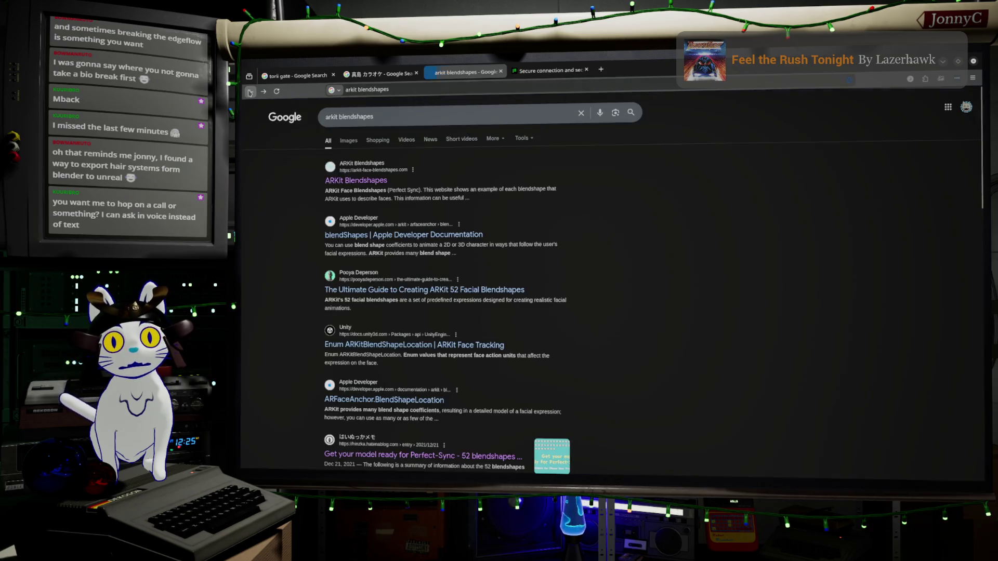
left_click(425, 234)
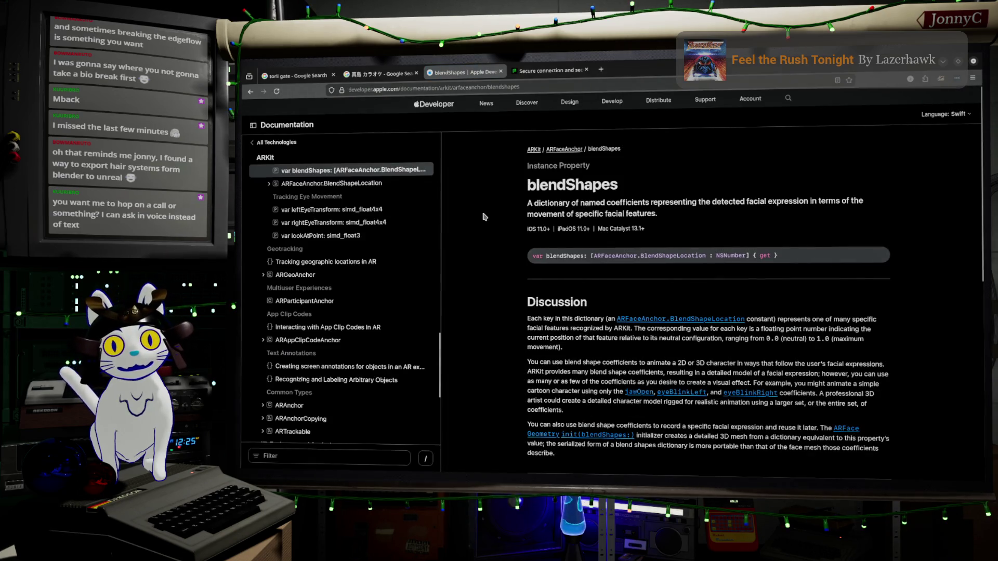
scroll(483, 216, "down", 5)
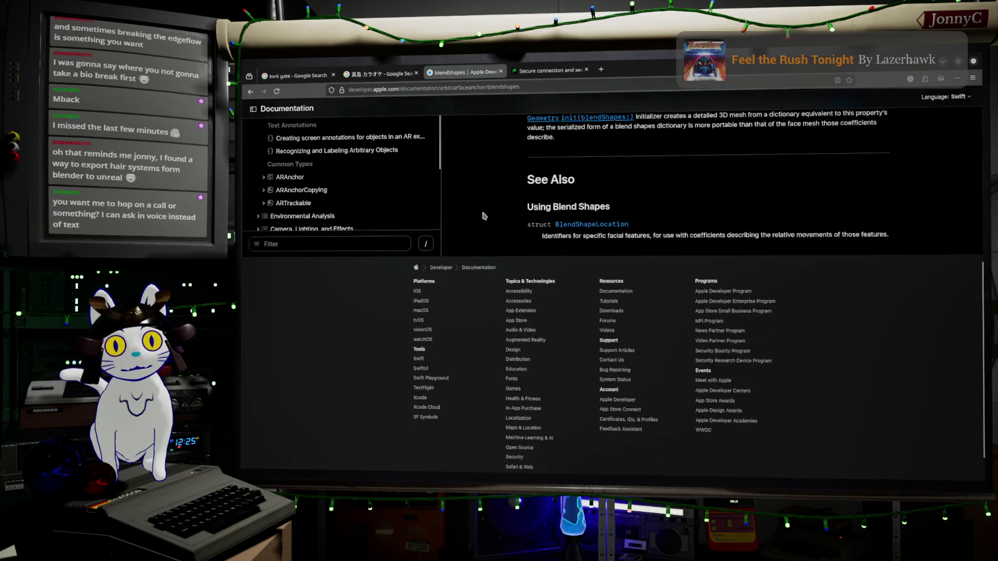
scroll(483, 216, "up", 5)
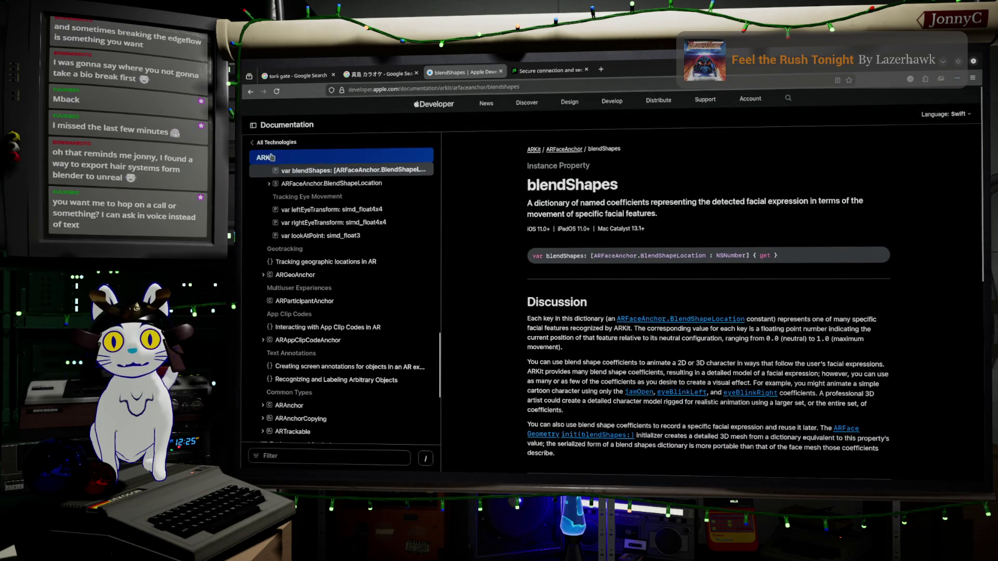
left_click(246, 93)
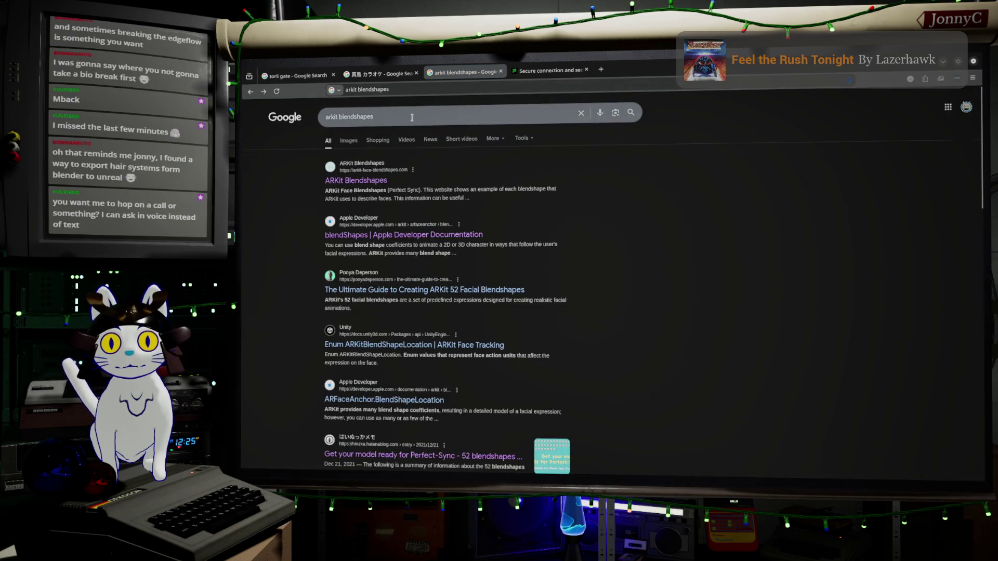
left_click(412, 116)
key("Escape")
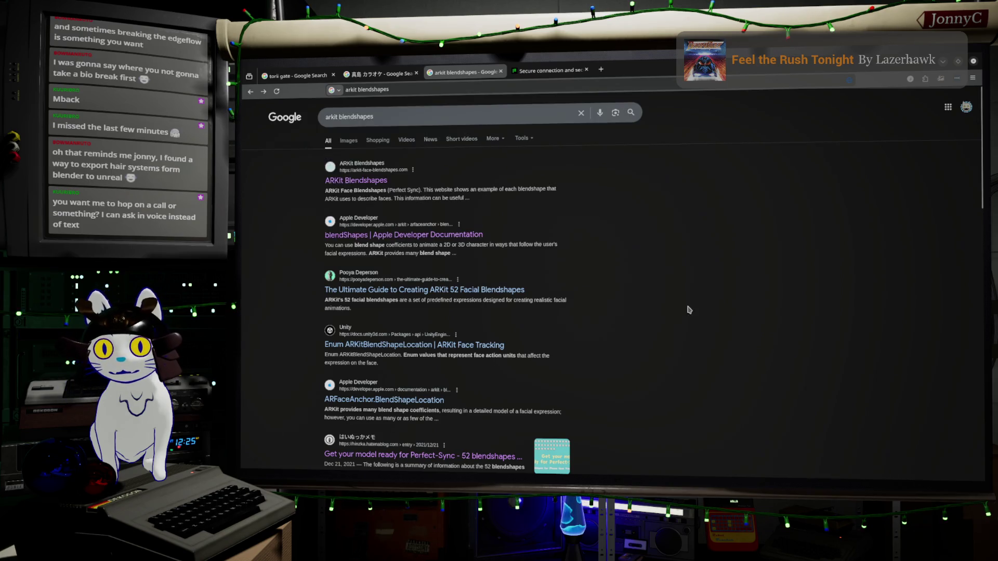
scroll(436, 407, "down", 2)
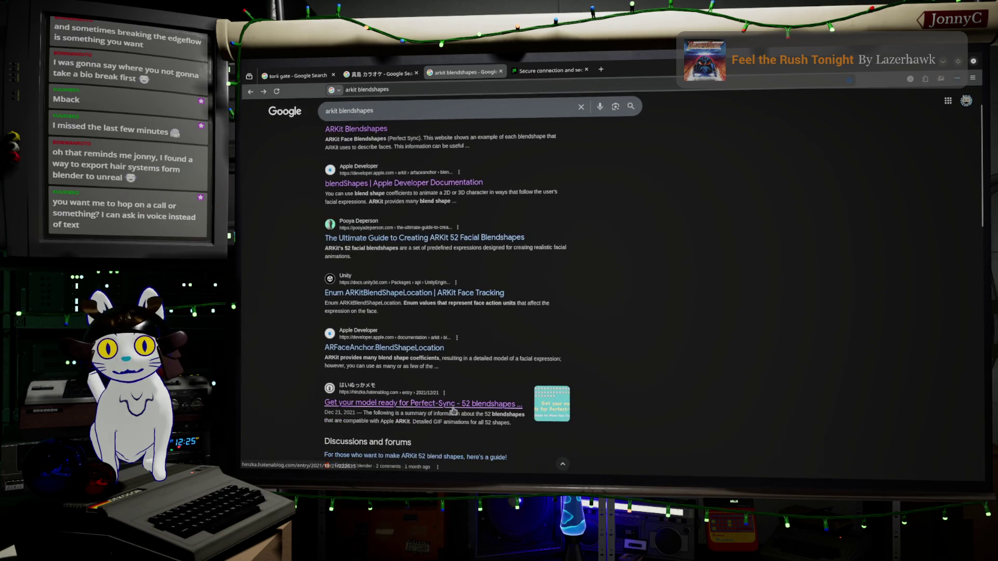
left_click(458, 406)
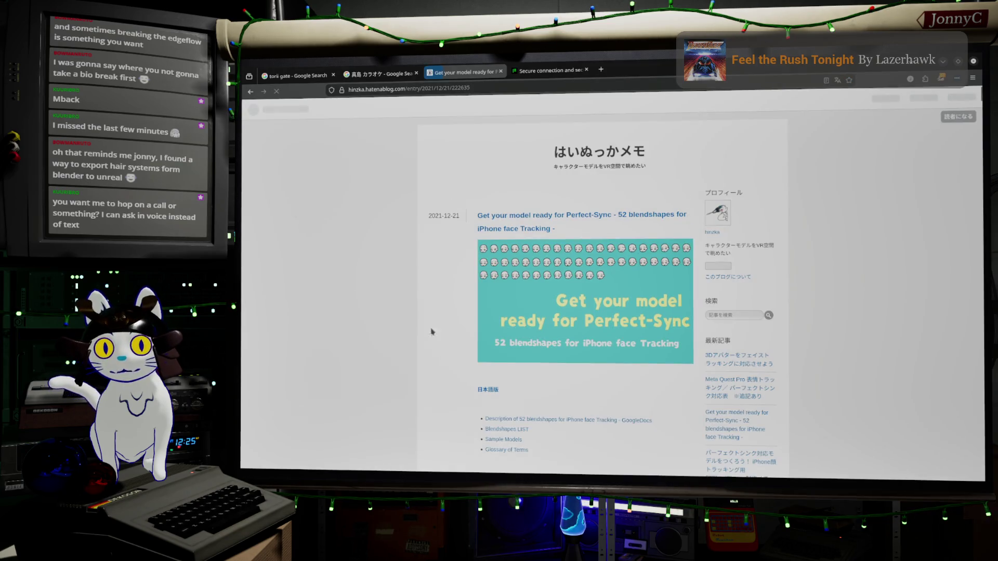
Step: Read down to the browDownLeft and browDownRight rows of the Blendshapes LIST, then switch to Blender
scroll(423, 323, "down", 5)
scroll(423, 323, "down", 7)
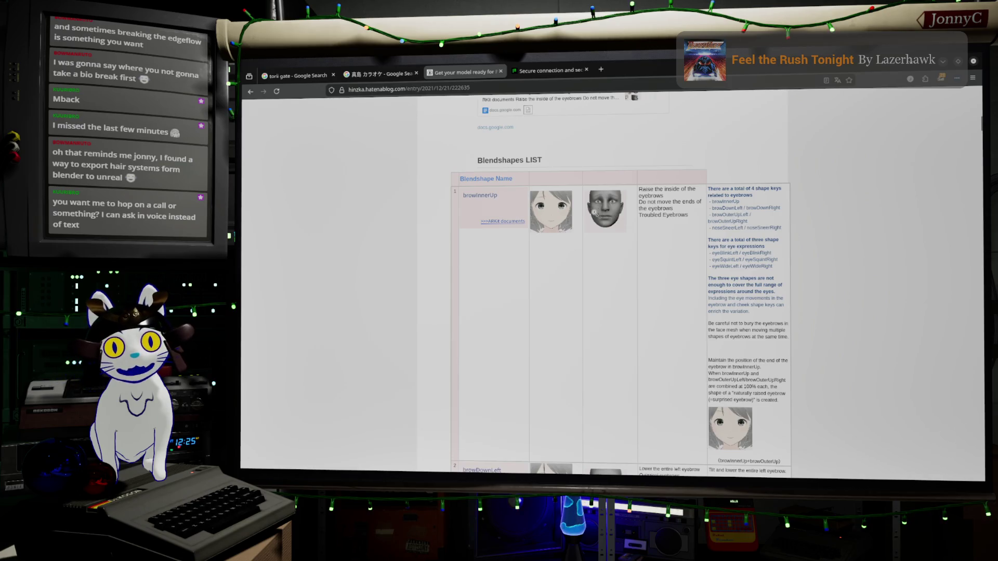
scroll(597, 282, "down", 5)
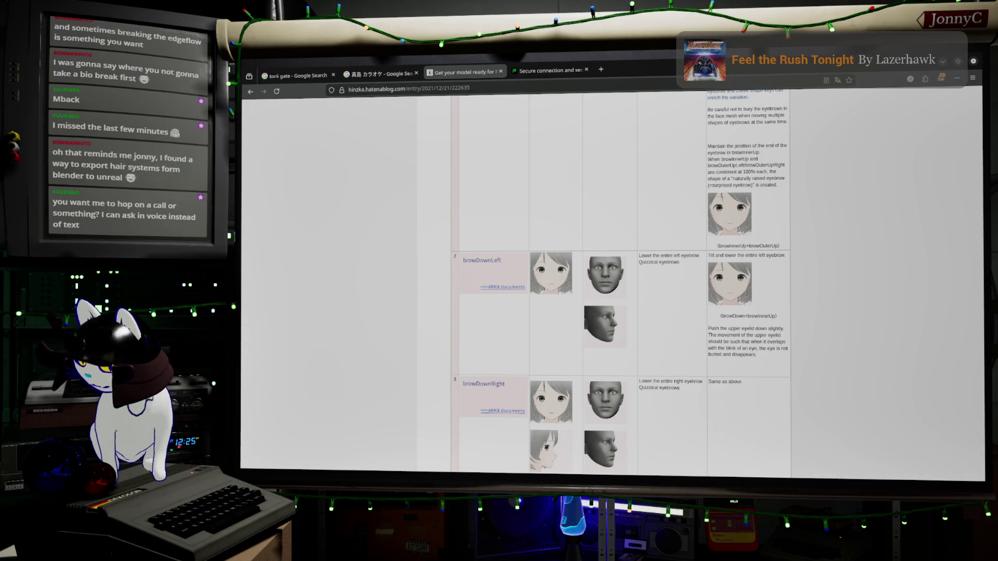
key("alt+Tab")
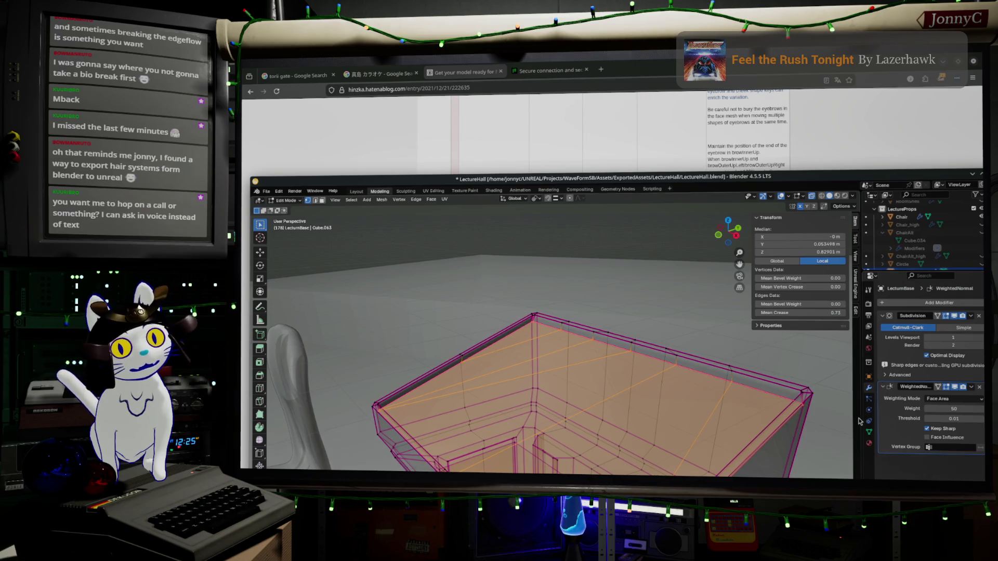
Step: Check the lectern's Object Constraints and Object Data properties, then return to the blendshape guide
left_click(868, 421)
left_click(868, 410)
left_click(869, 422)
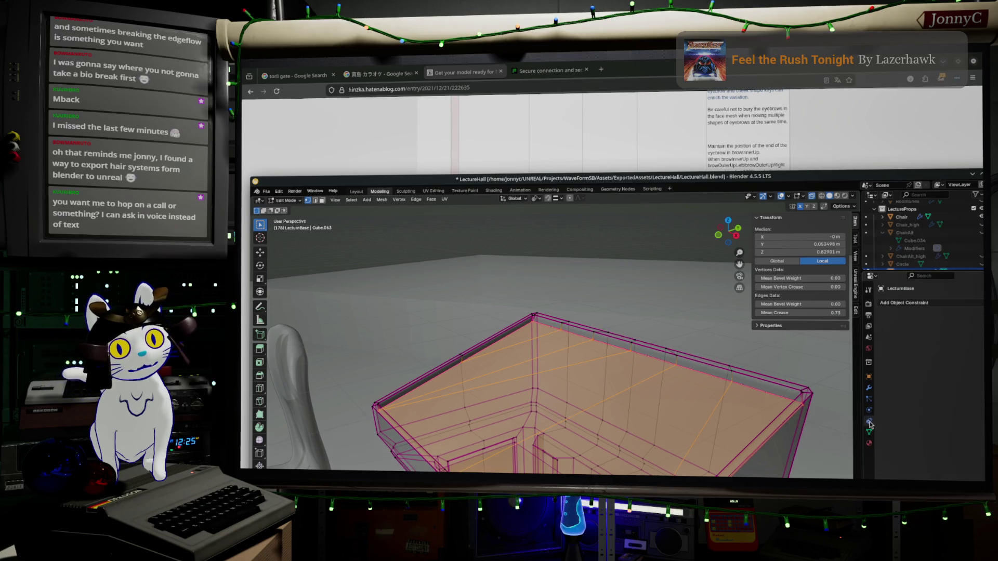
left_click(868, 432)
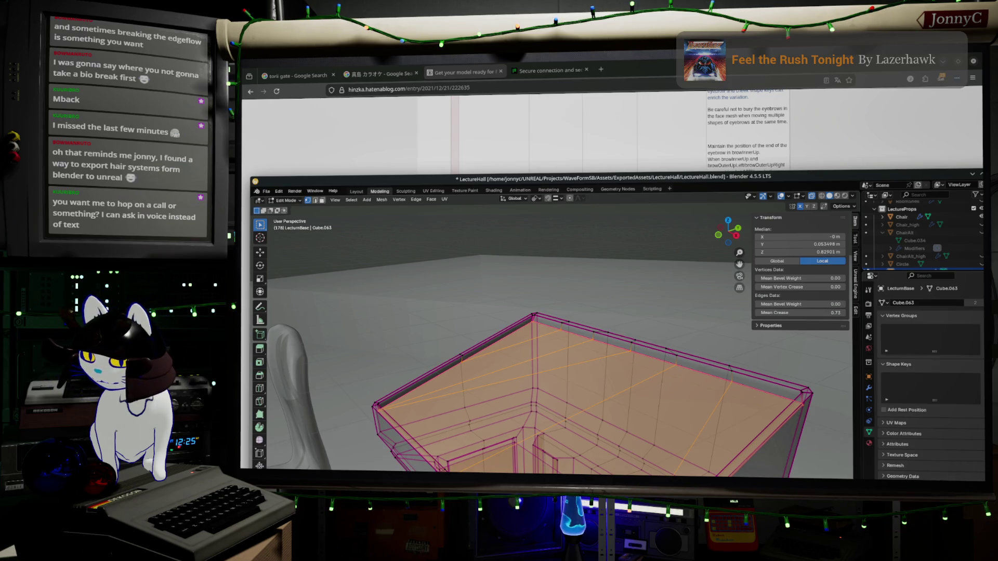
key("alt+Tab")
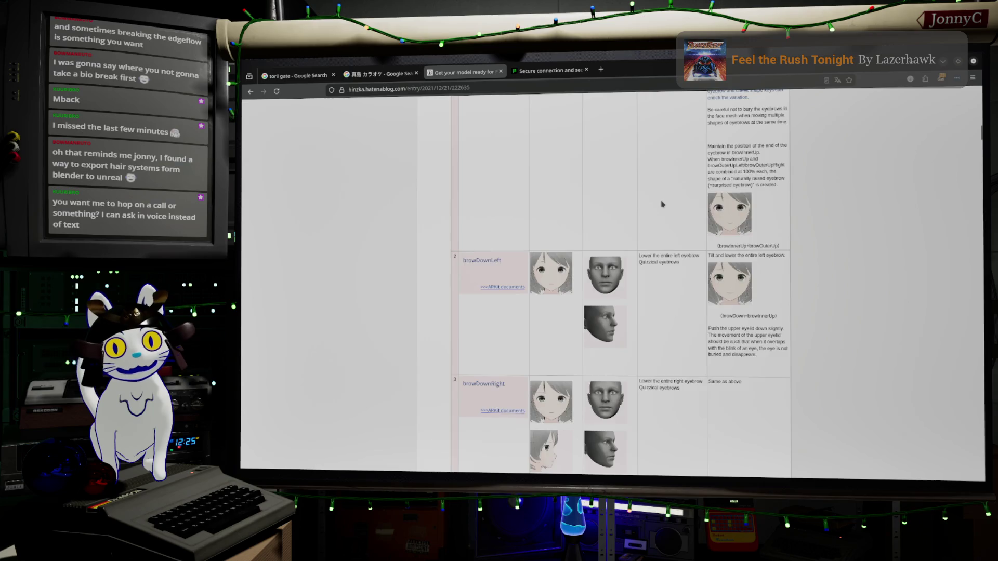
Step: Scroll the blendshapes table down through the eye rows to eyeWideLeft
scroll(660, 203, "down", 3)
scroll(661, 203, "down", 20)
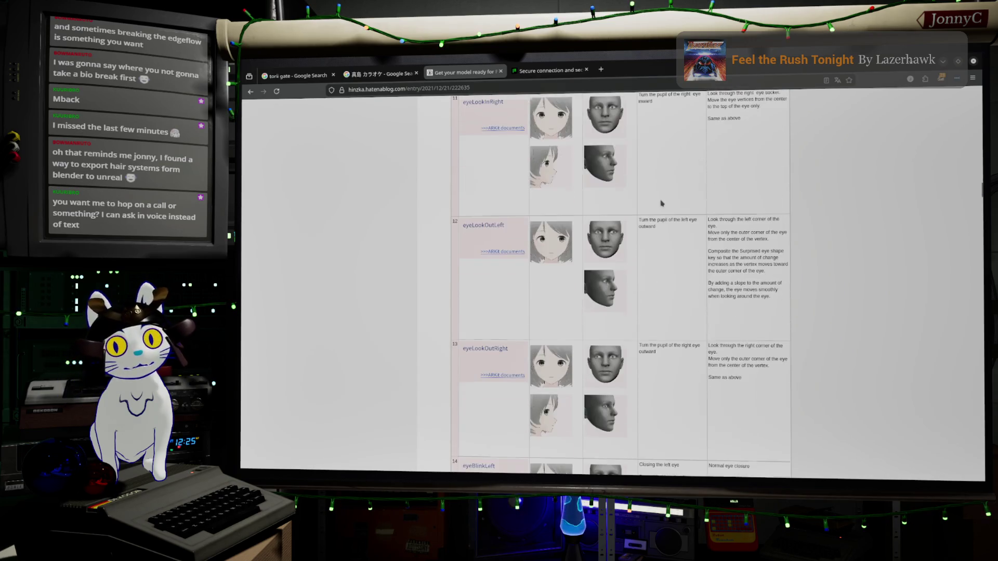
scroll(661, 203, "down", 10)
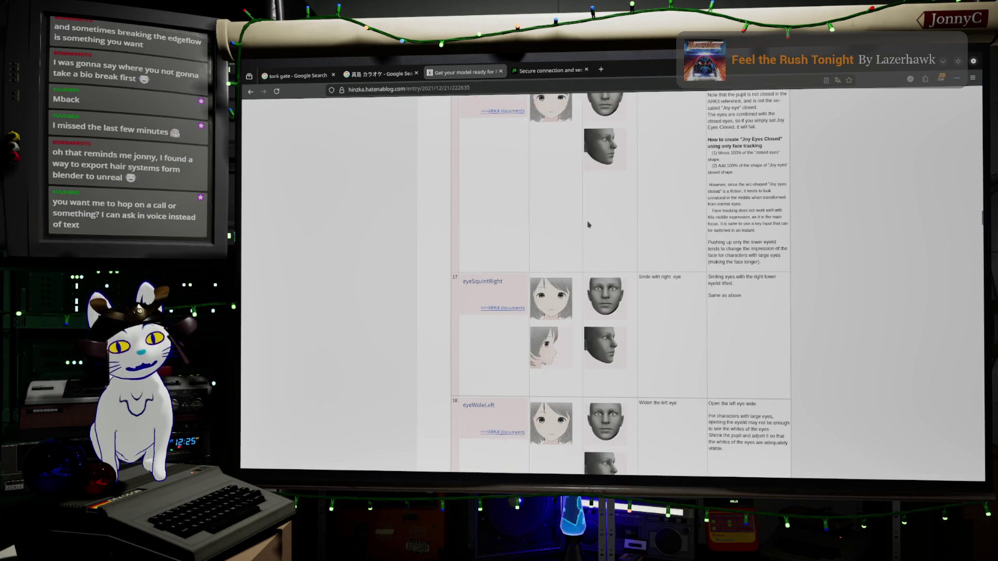
scroll(590, 222, "down", 1)
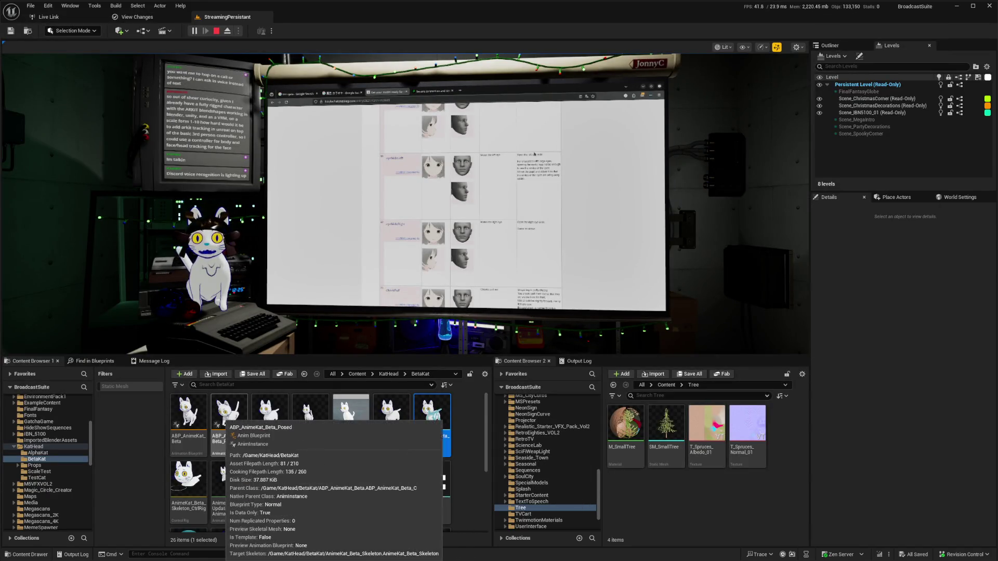
Step: Open the ABP_AnimeKat_Beta animation blueprint and frame its AnimGraph
left_click(189, 416)
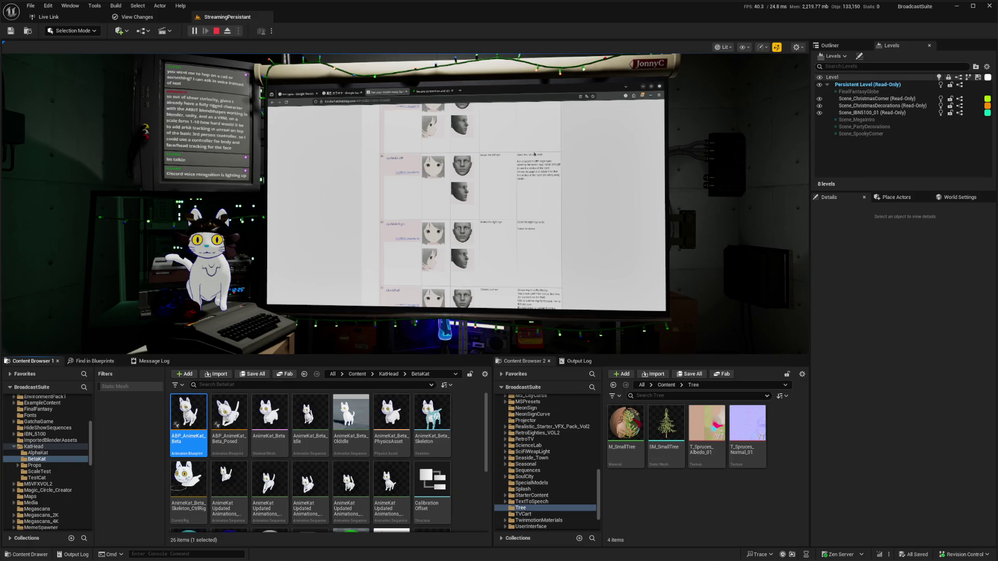
double_click(188, 416)
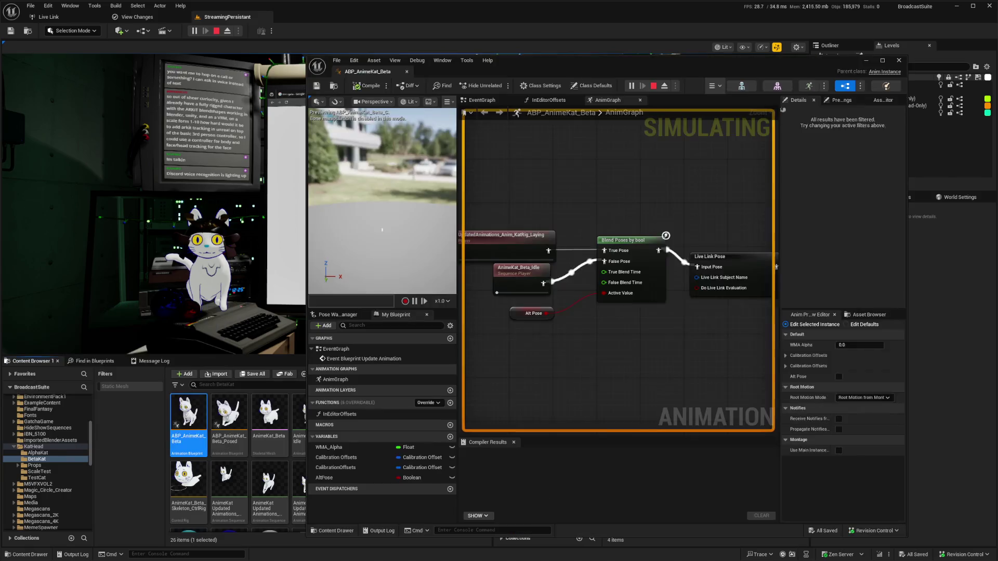
left_click_drag(571, 71, 452, 48)
mouse_move(519, 234)
right_mouse_down()
mouse_move(507, 234)
mouse_move(520, 233)
right_mouse_up()
scroll(558, 223, "down", 5)
scroll(524, 250, "up", 3)
scroll(572, 234, "up", 1)
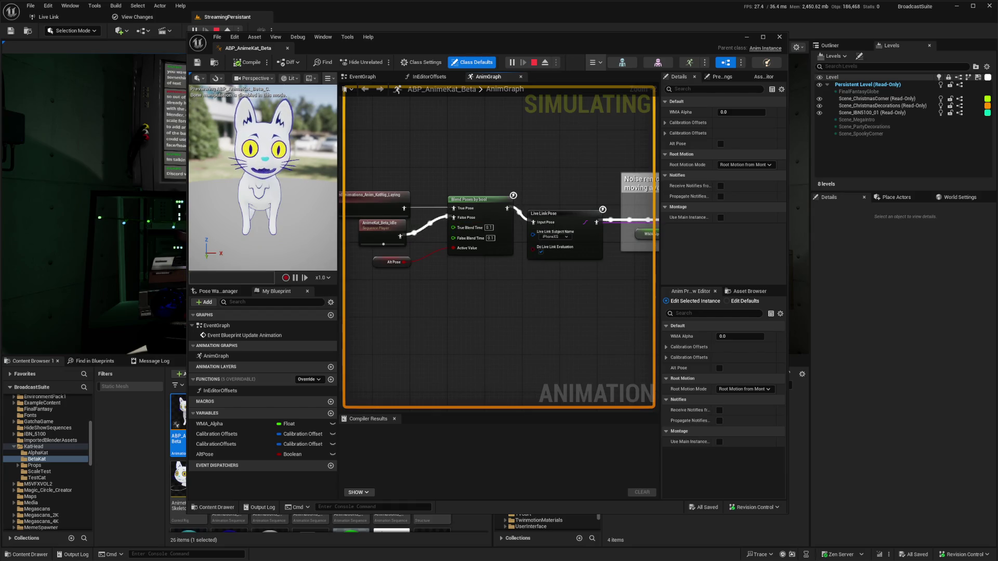
Step: Inspect the Alt Pose variable and the Live Link Pose node settings
left_click(391, 262)
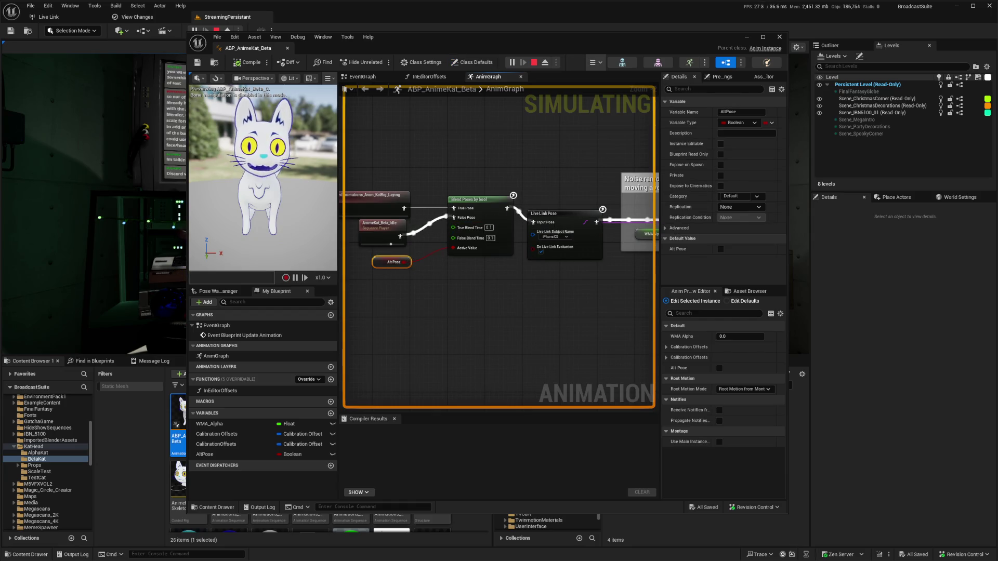
right_click_drag(520, 234, 419, 250)
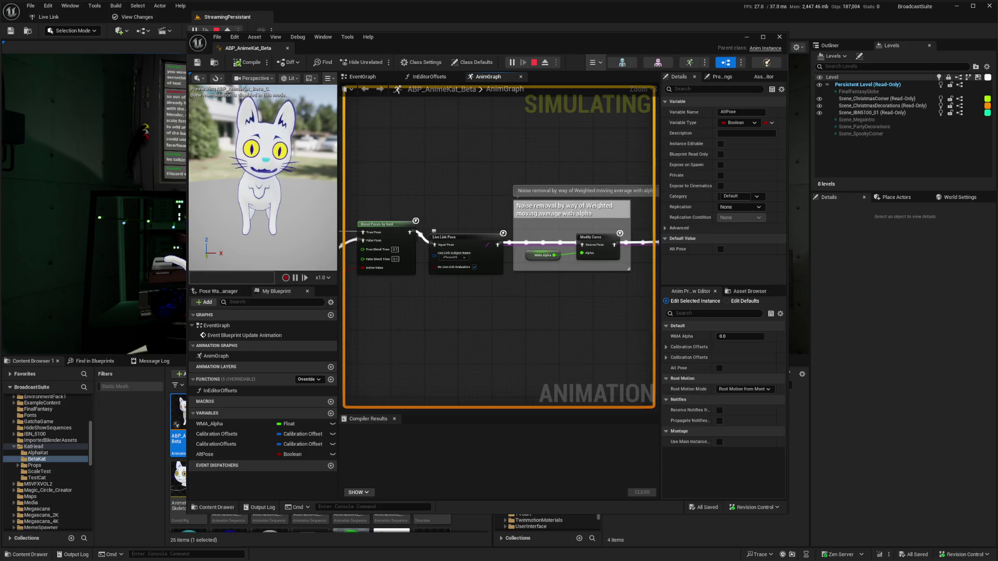
left_click(470, 249)
scroll(470, 249, "up", 1)
Step: Wire WMA Alpha into the Modify Curve node's Alpha, then move on to the calibration section
right_click_drag(526, 276, 446, 267)
left_click(569, 232)
left_click_drag(512, 253, 539, 253)
left_click(567, 226)
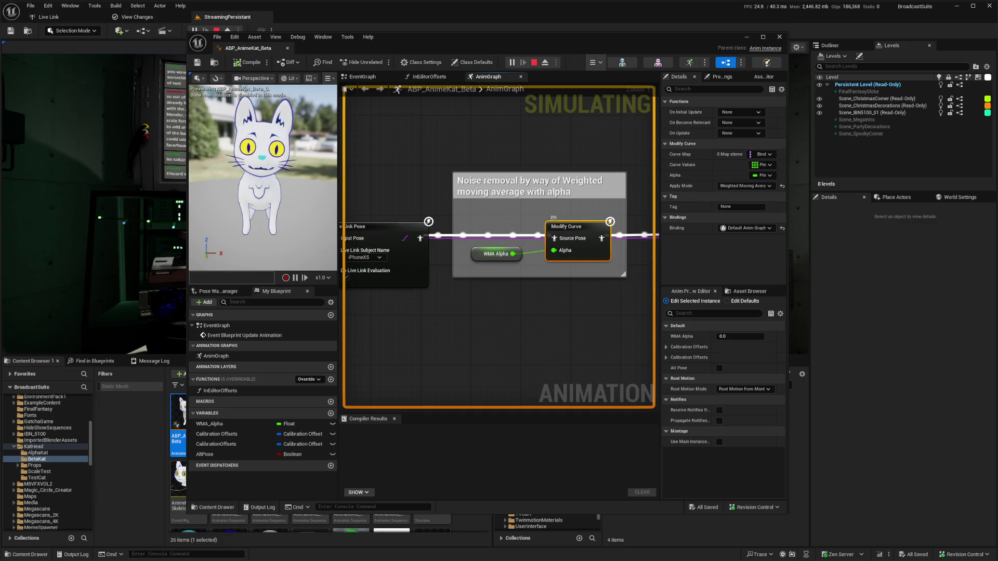
scroll(598, 301, "down", 1)
mouse_move(598, 302)
right_mouse_down()
mouse_move(564, 277)
mouse_move(405, 238)
mouse_move(382, 252)
mouse_move(353, 192)
right_mouse_up()
scroll(498, 267, "down", 1)
mouse_move(427, 194)
scroll(418, 192, "up", 4)
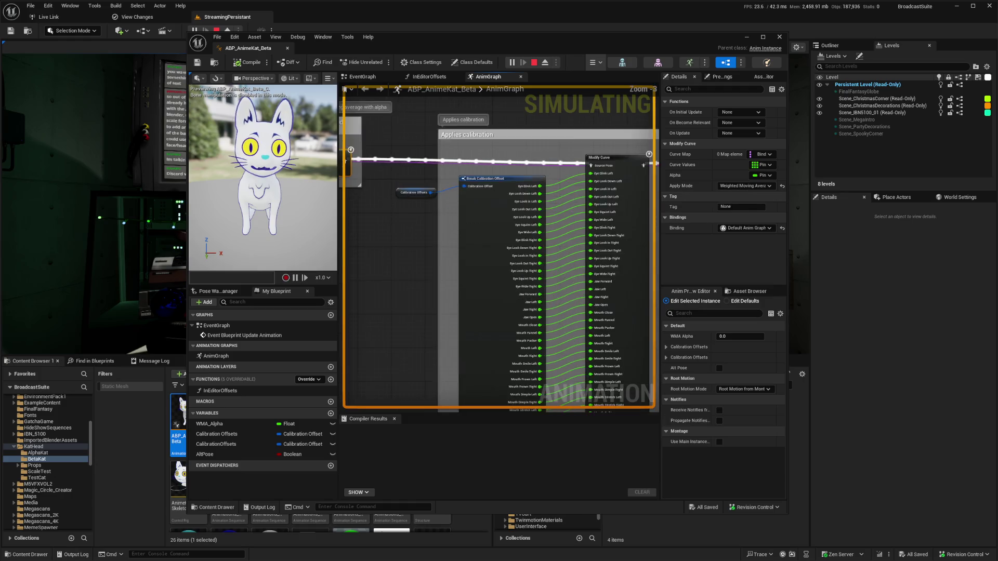
left_click(414, 187)
scroll(499, 249, "down", 1)
right_click_drag(499, 250, 395, 250)
left_click(546, 139)
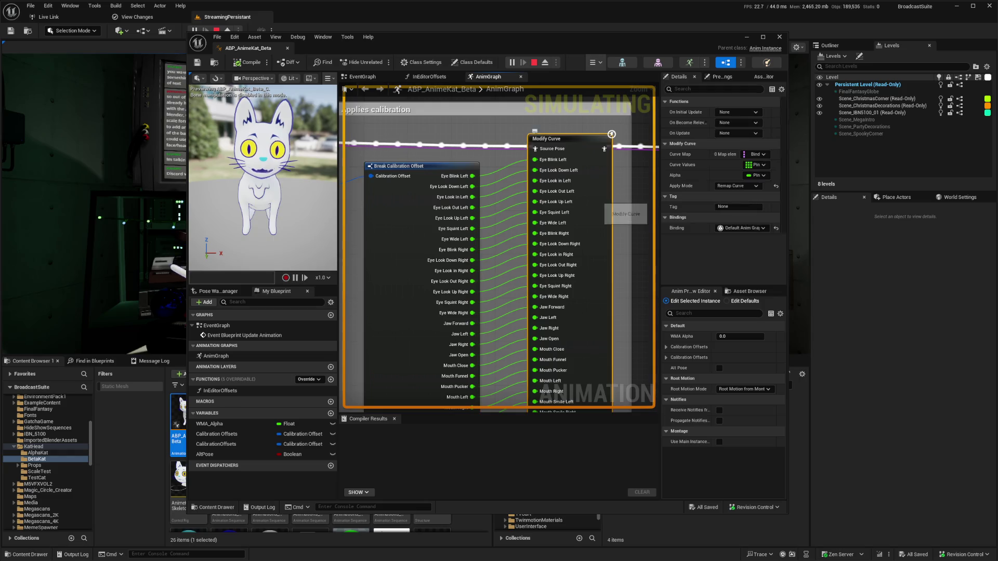
scroll(546, 139, "down", 2)
mouse_move(546, 260)
right_mouse_down()
mouse_move(546, 184)
mouse_move(520, 338)
right_mouse_up()
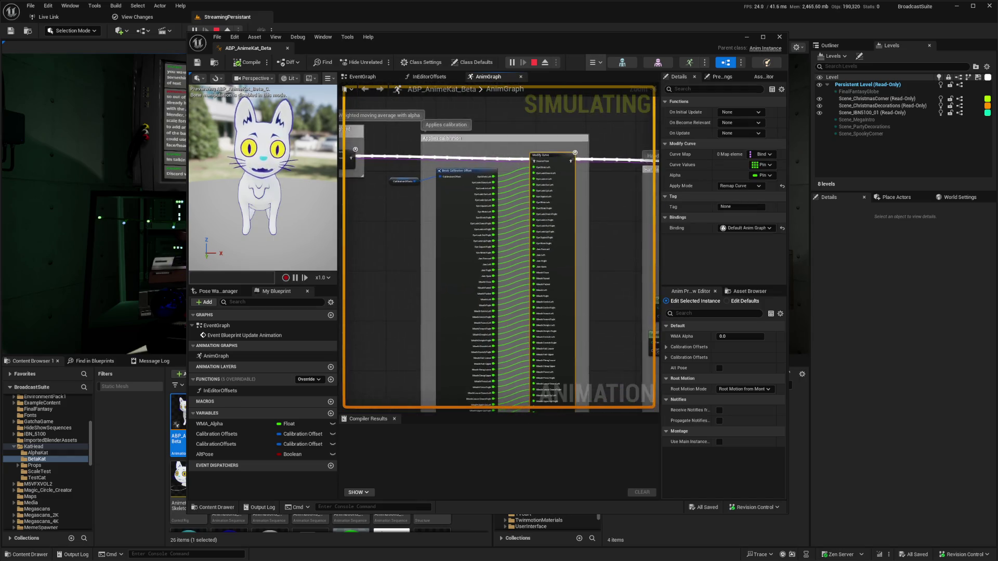
scroll(545, 208, "up", 2)
right_click_drag(364, 260, 457, 259)
left_click(450, 165)
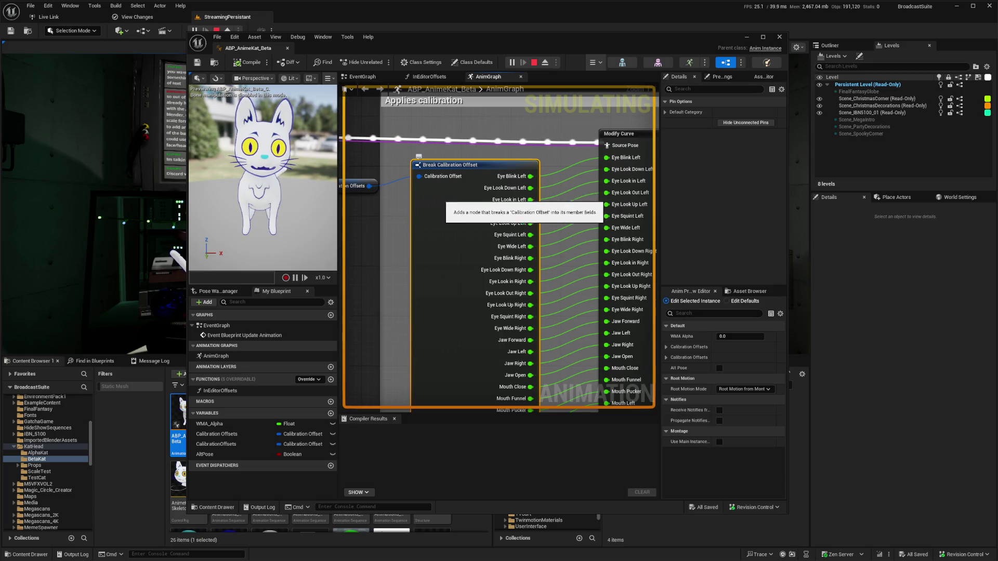
left_click(359, 186)
right_click_drag(359, 186, 481, 223)
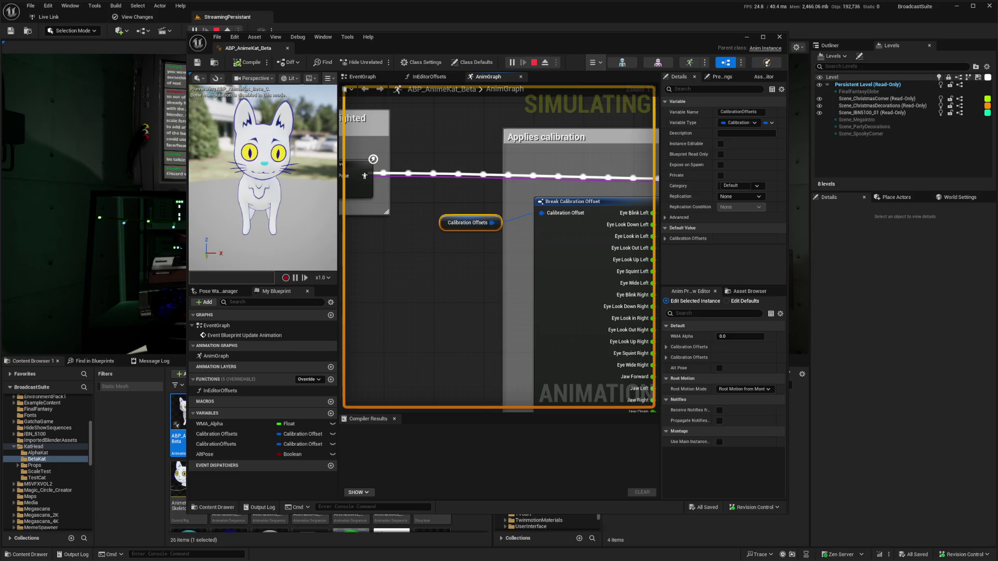
right_click_drag(481, 222, 636, 278)
scroll(499, 249, "down", 3)
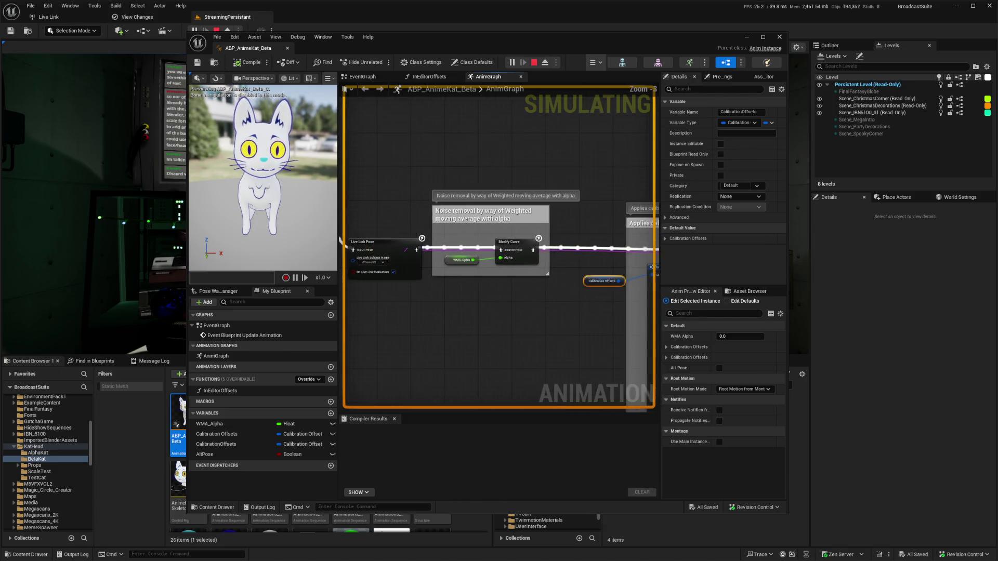
mouse_move(512, 284)
right_mouse_down()
mouse_move(419, 276)
mouse_move(304, 244)
right_mouse_up()
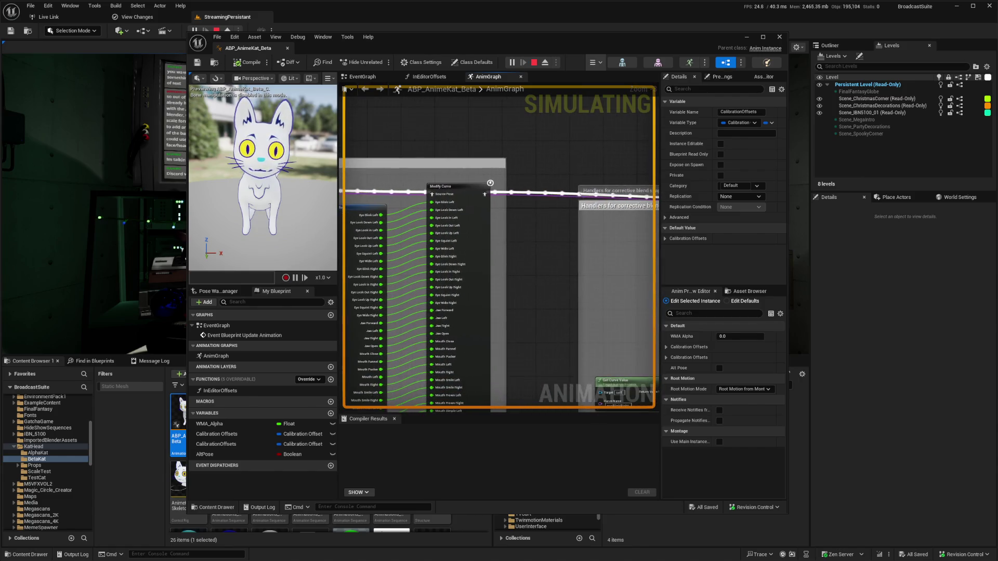
scroll(444, 208, "up", 3)
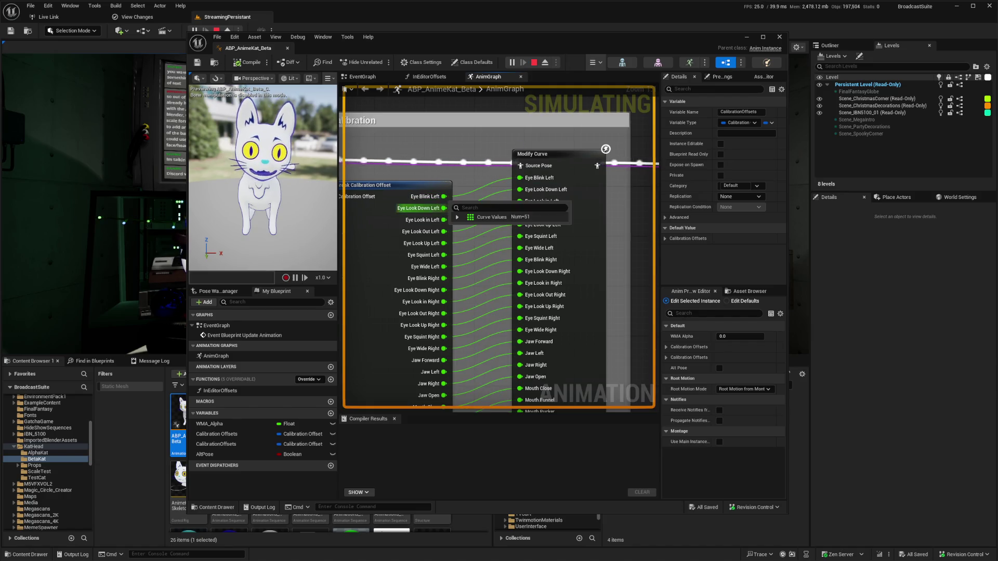
scroll(445, 302, "down", 5)
right_click_drag(460, 255, 478, 155)
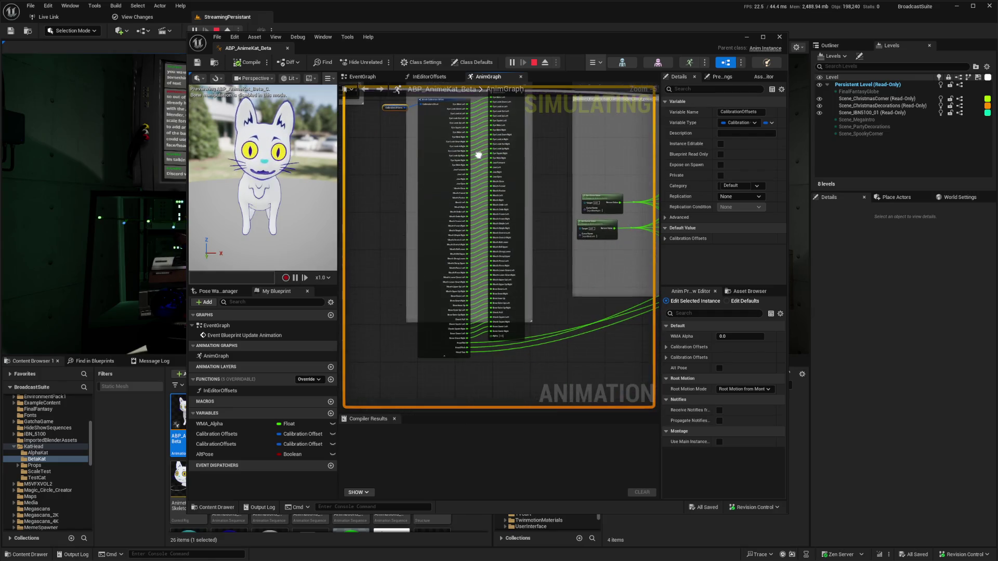
scroll(560, 316, "up", 4)
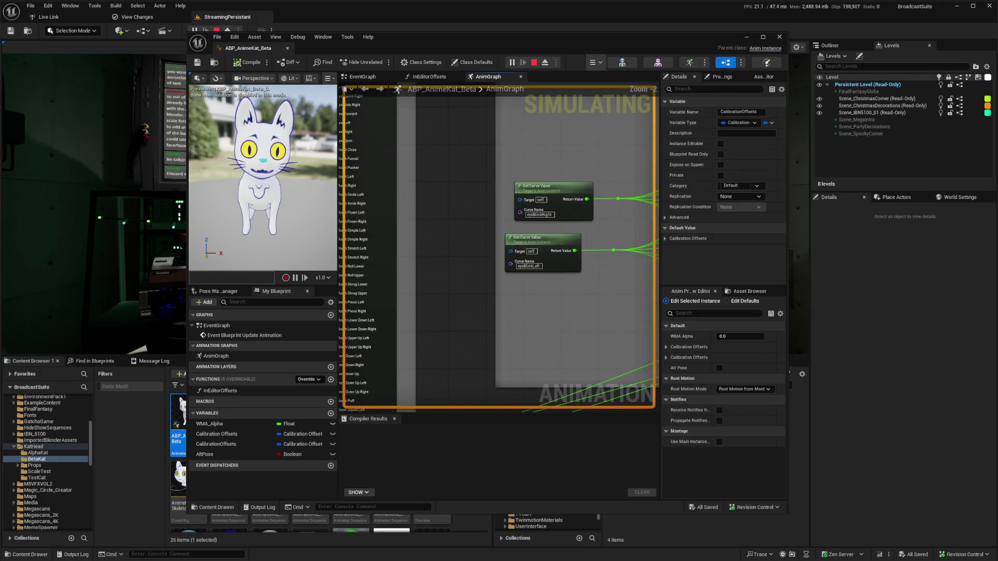
right_click_drag(560, 317, 507, 350)
right_click(556, 274)
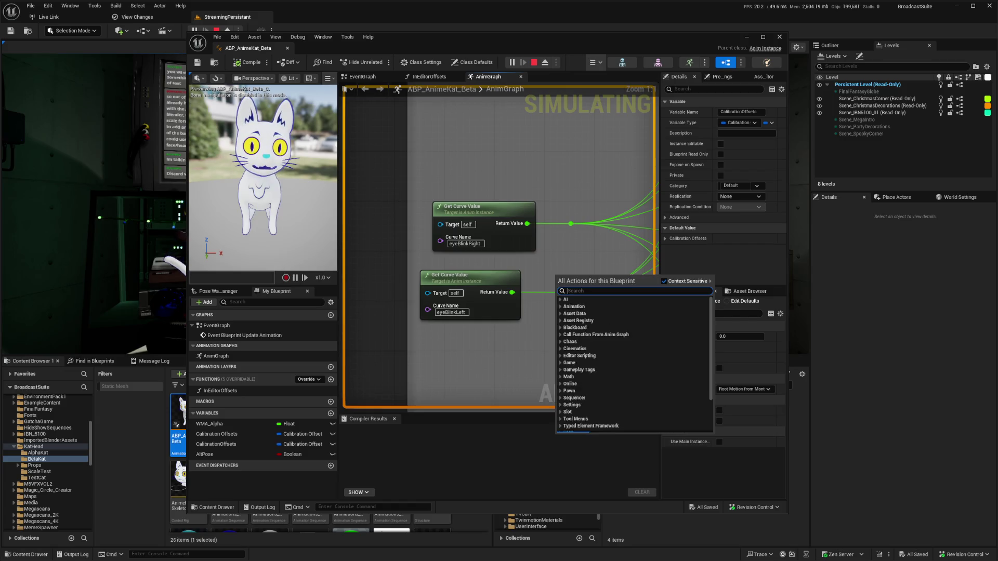
left_click(513, 182)
scroll(513, 183, "down", 4)
right_click_drag(513, 182, 460, 232)
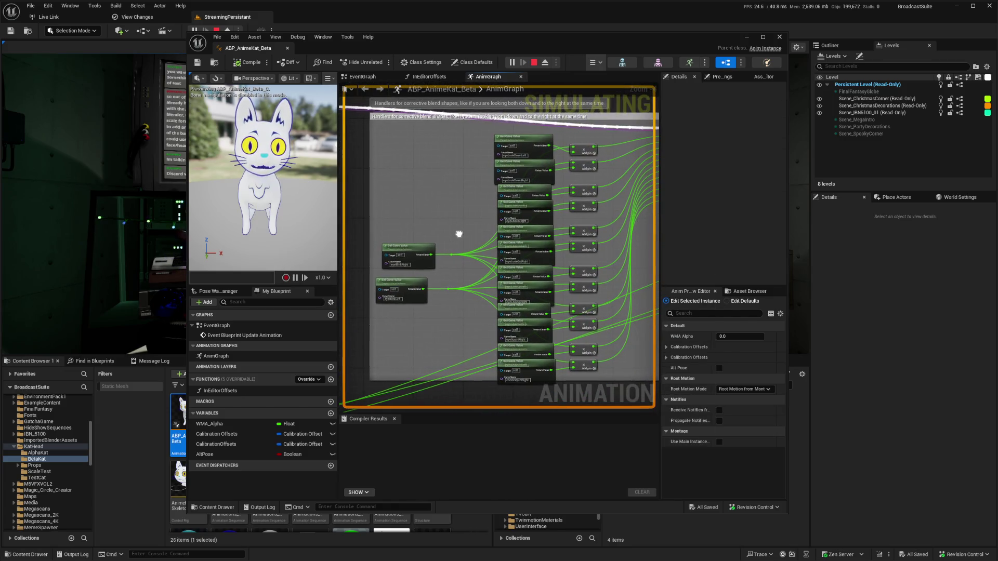
scroll(460, 232, "down", 2)
scroll(533, 244, "up", 5)
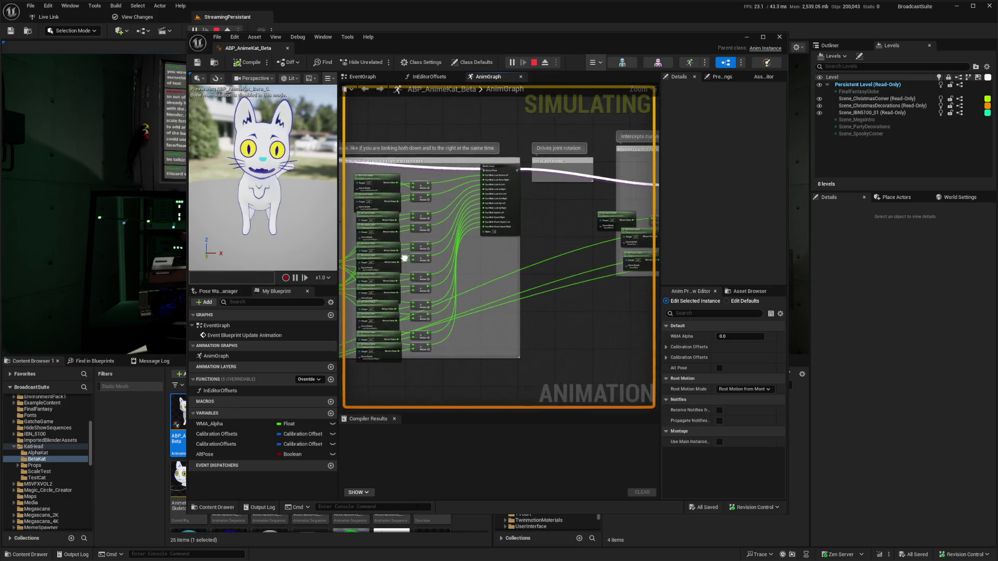
mouse_move(557, 307)
right_mouse_down()
mouse_move(560, 331)
mouse_move(352, 331)
right_mouse_up()
mouse_move(560, 331)
right_click_drag(422, 303, 378, 282)
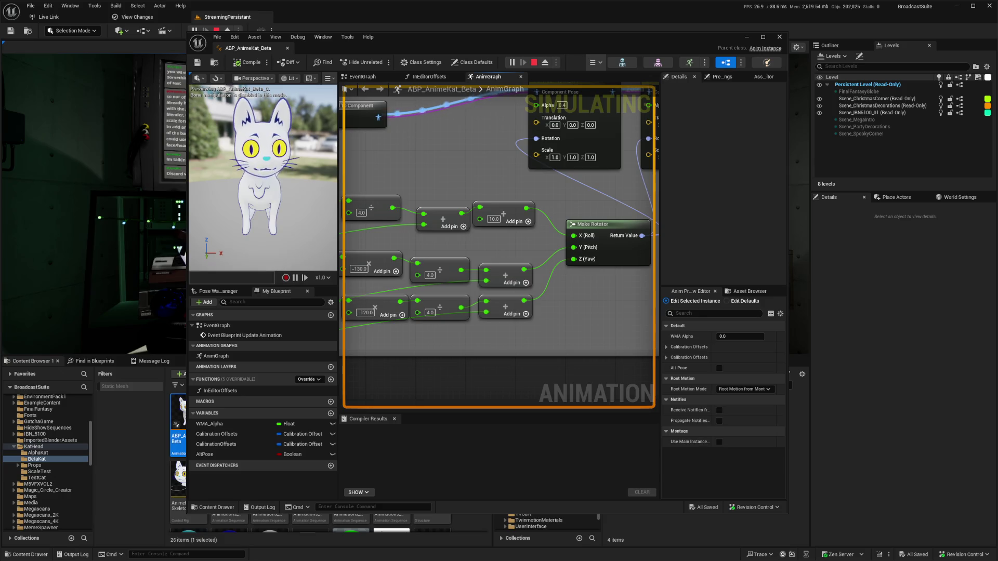
Step: Check the active ARKit source in Live Link, then bring up the View Changes changelists
left_click(48, 16)
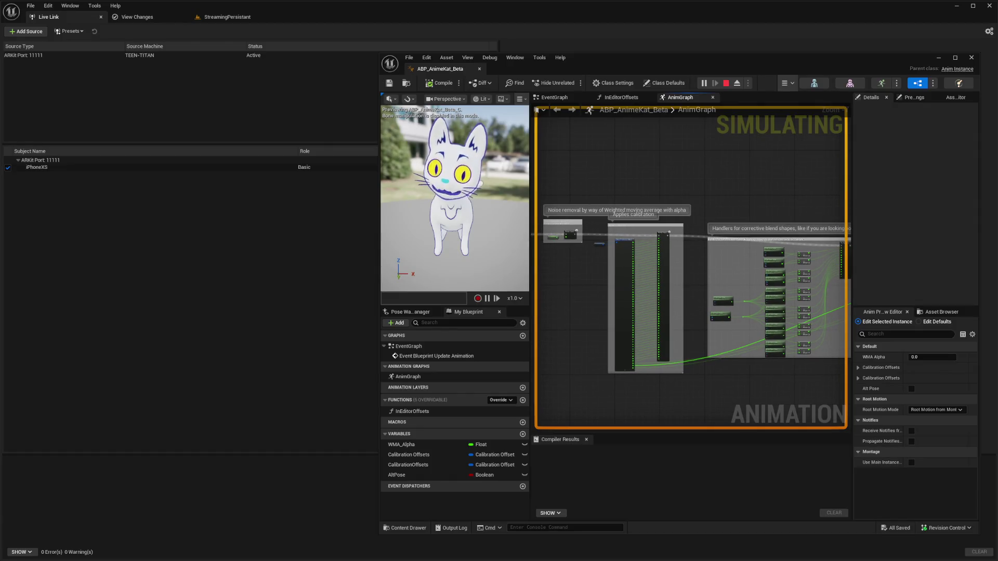
right_click_drag(745, 289, 702, 276)
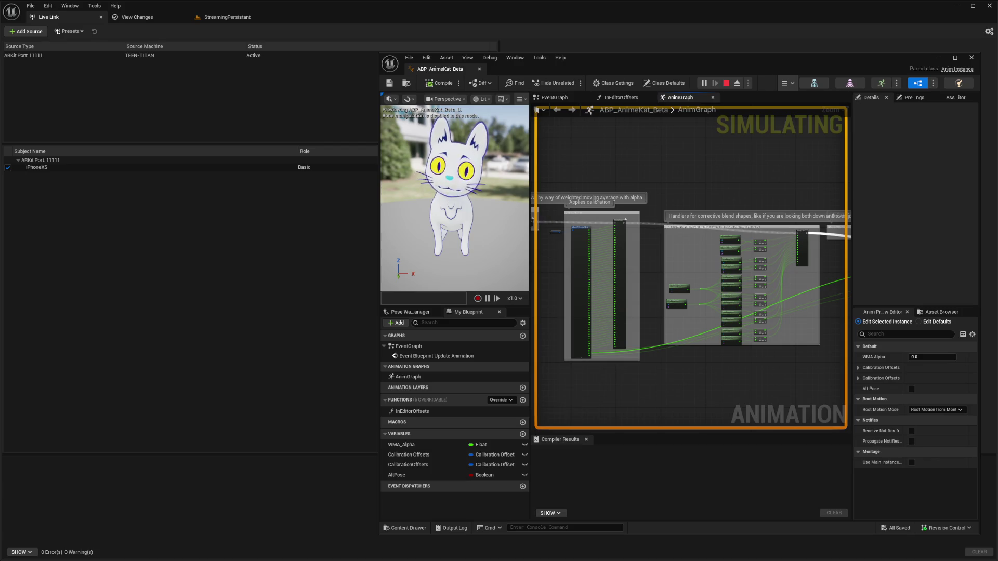
left_click_drag(676, 57, 537, 32)
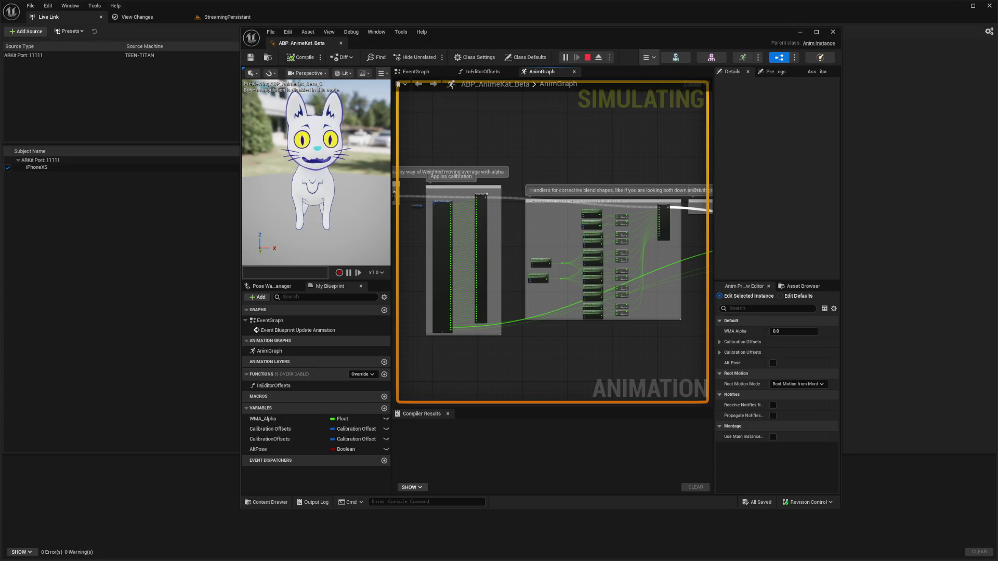
left_click(137, 17)
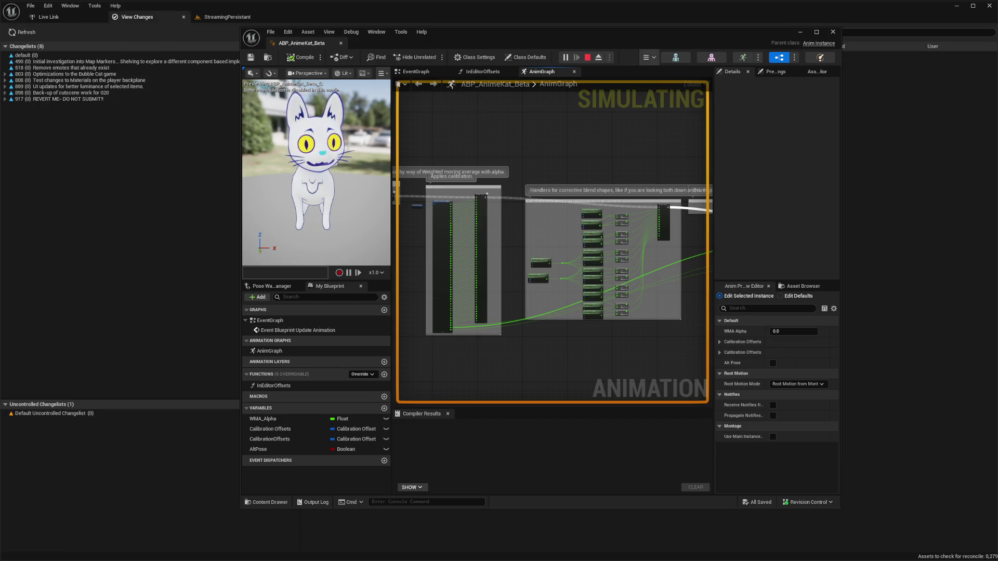
Step: Switch back to the StreamingPersistant level editor tab
left_click(227, 16)
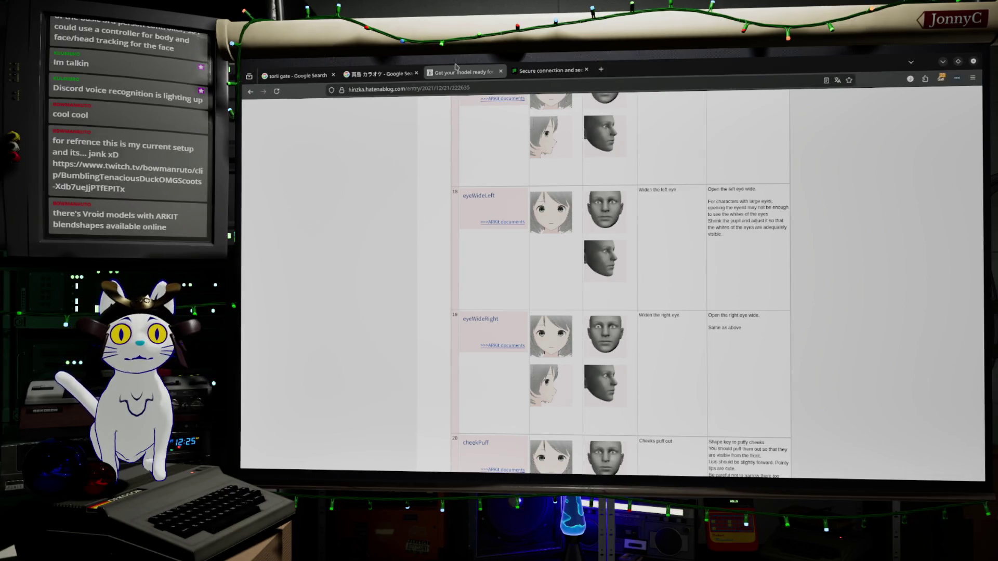
Step: In a new Firefox tab, search Google for 'Live link face Unreal'
left_click(600, 69)
left_click(613, 85)
type("live")
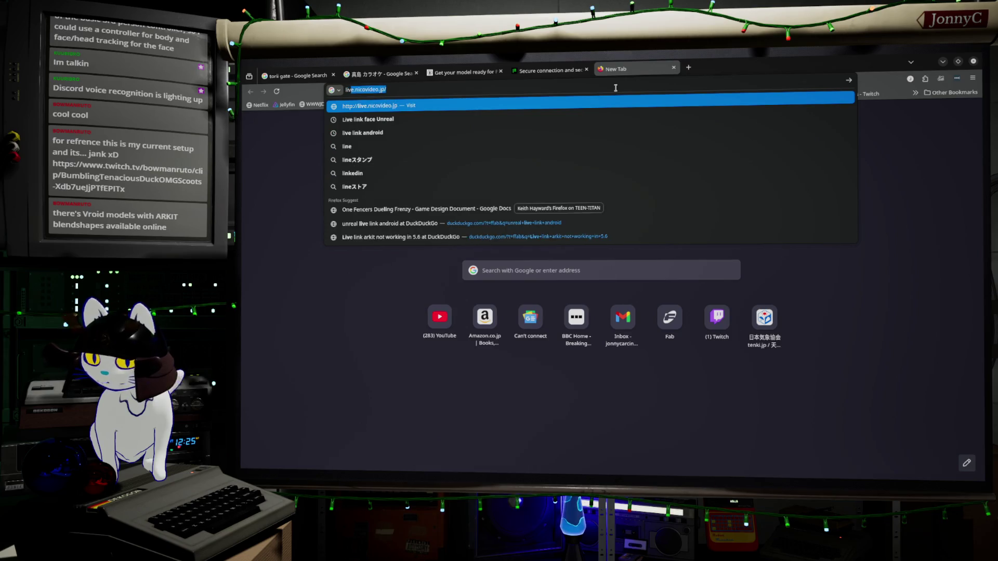
type("vlin")
key("BackSpace")
key("BackSpace")
key("BackSpace")
type("e")
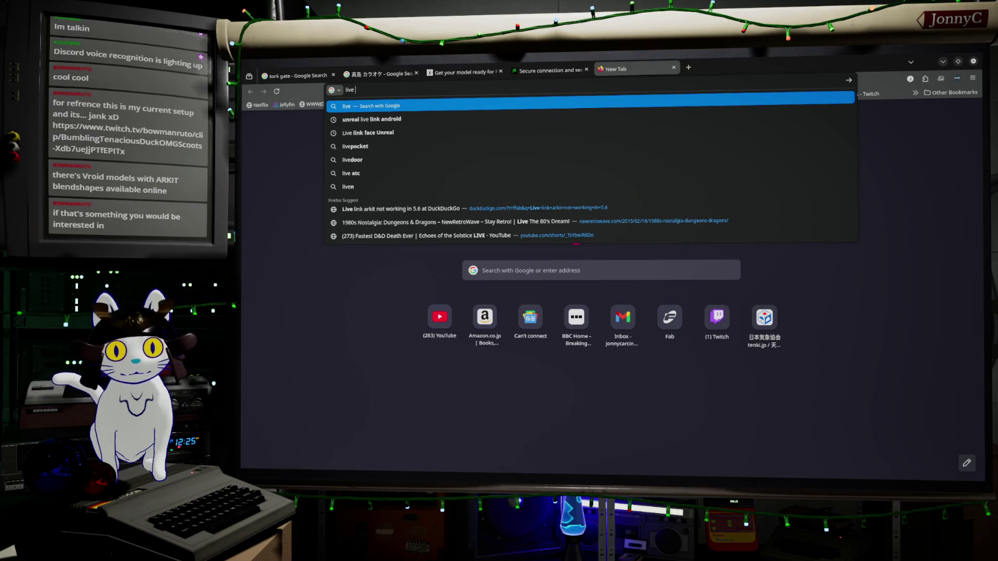
type("l")
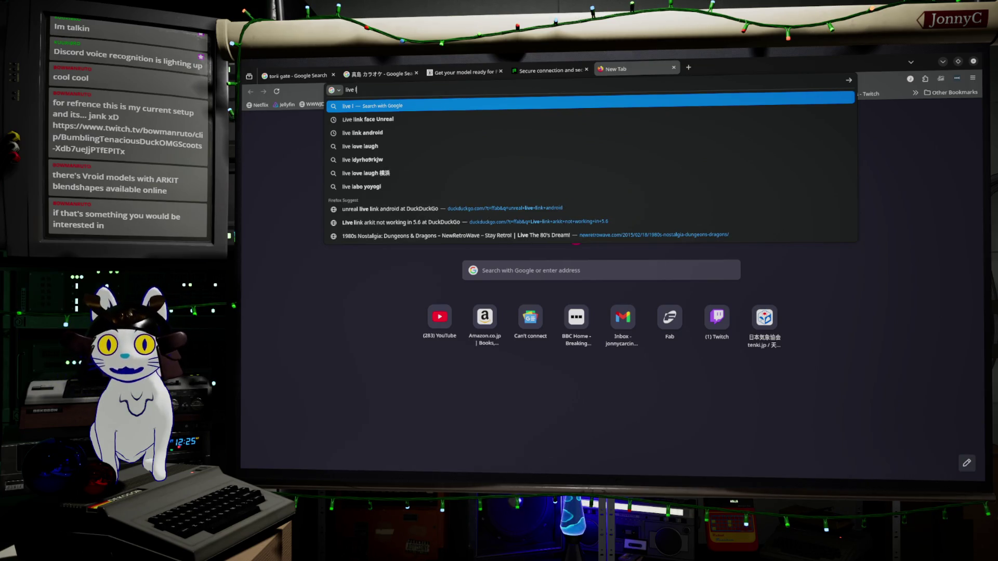
type("ink")
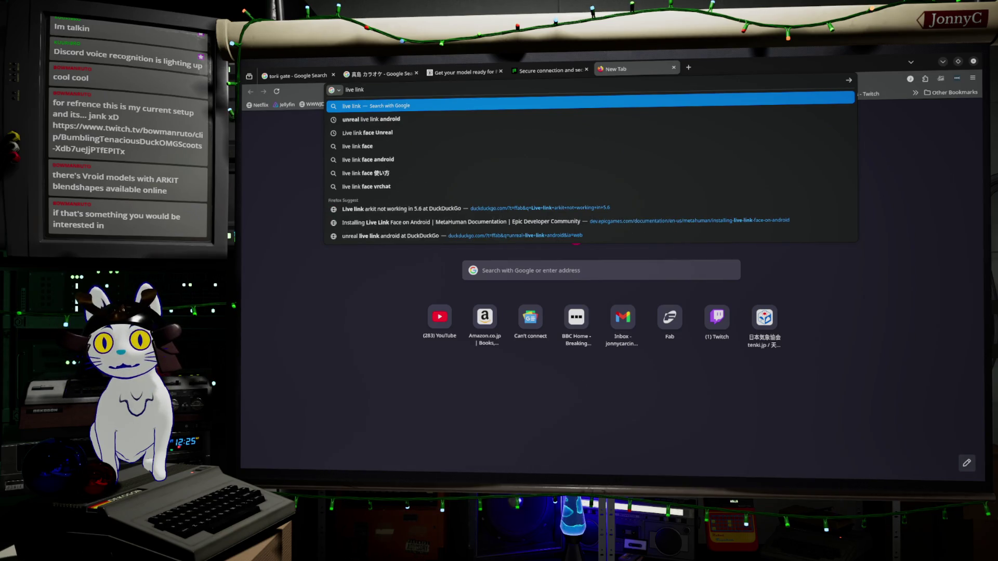
key("Down")
key("Down")
key("Return")
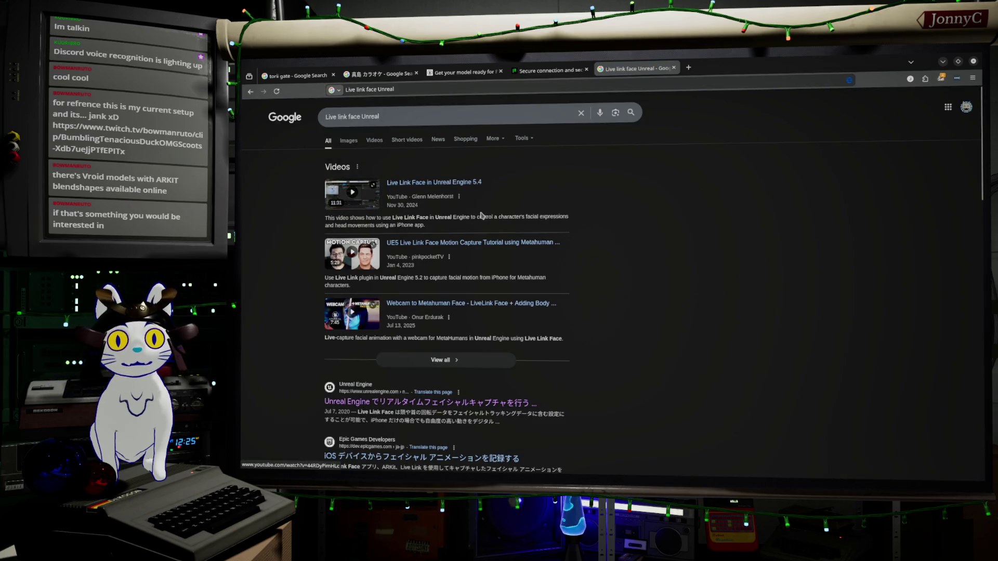
scroll(630, 257, "down", 3)
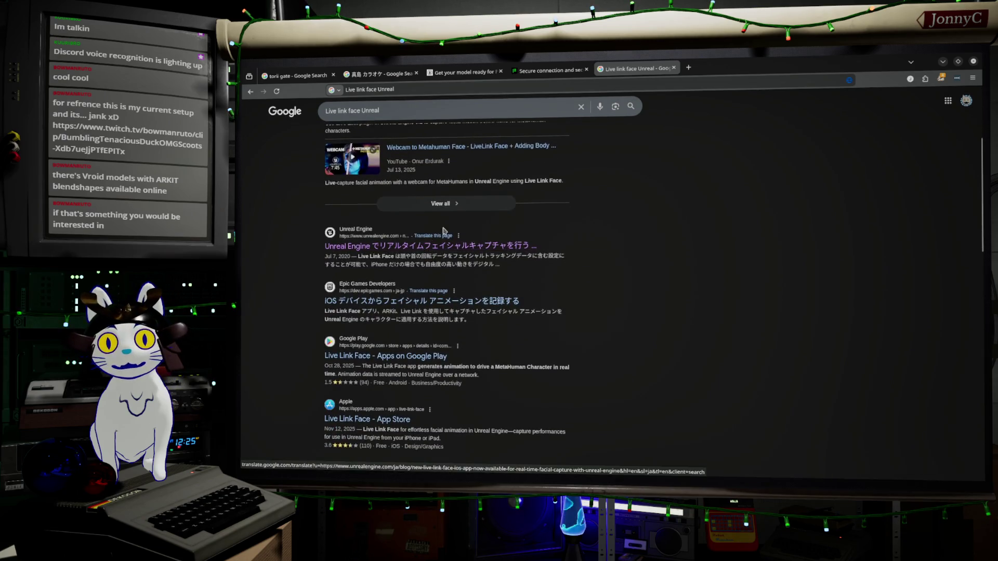
Step: Open the Unreal Engine Live Link Face article and accept the Epic Games privacy policy
left_click(449, 252)
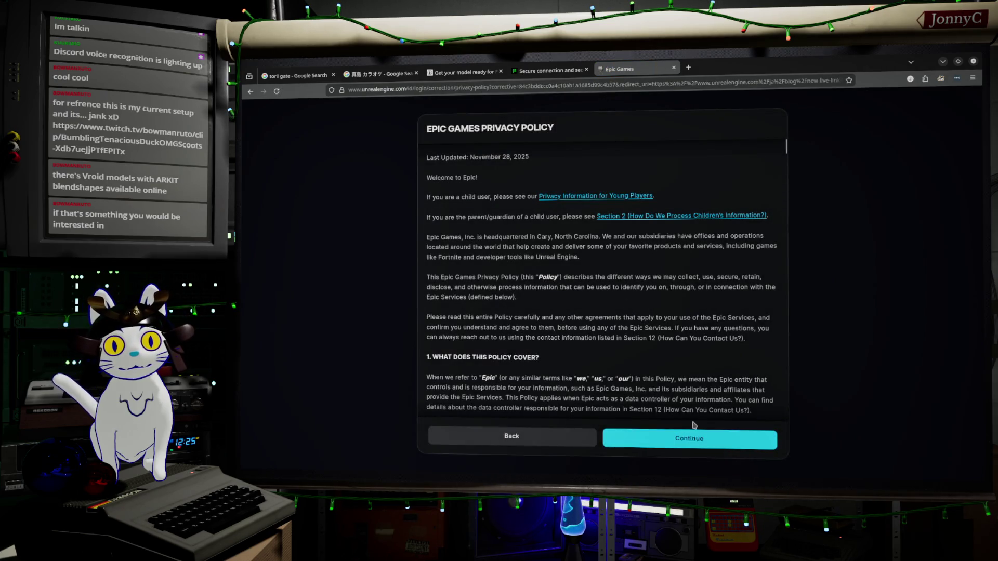
left_click(695, 433)
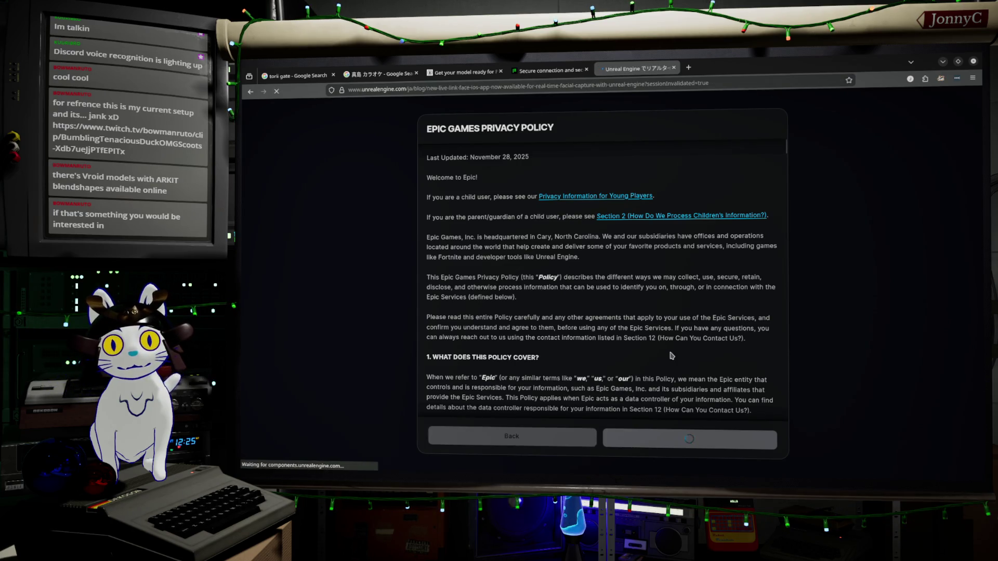
scroll(875, 162, "down", 5)
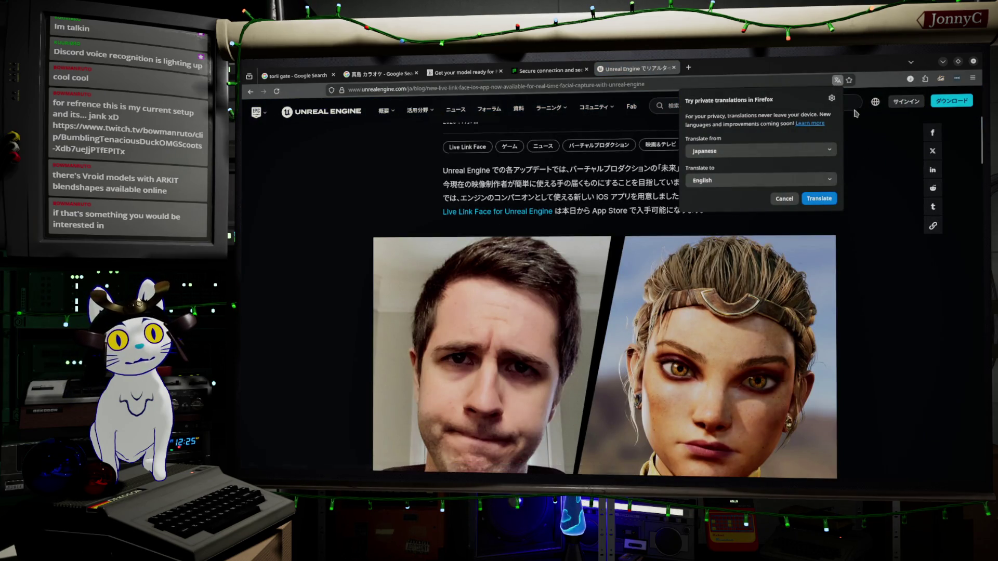
scroll(885, 193, "up", 5)
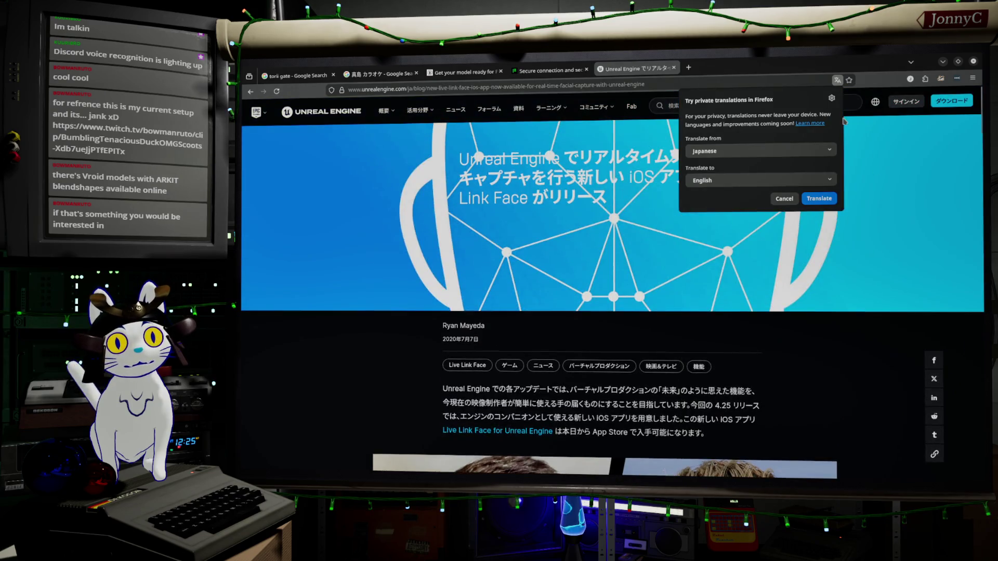
Step: Dismiss the translation offer and switch the article from Japanese to English
left_click(862, 102)
left_click(875, 104)
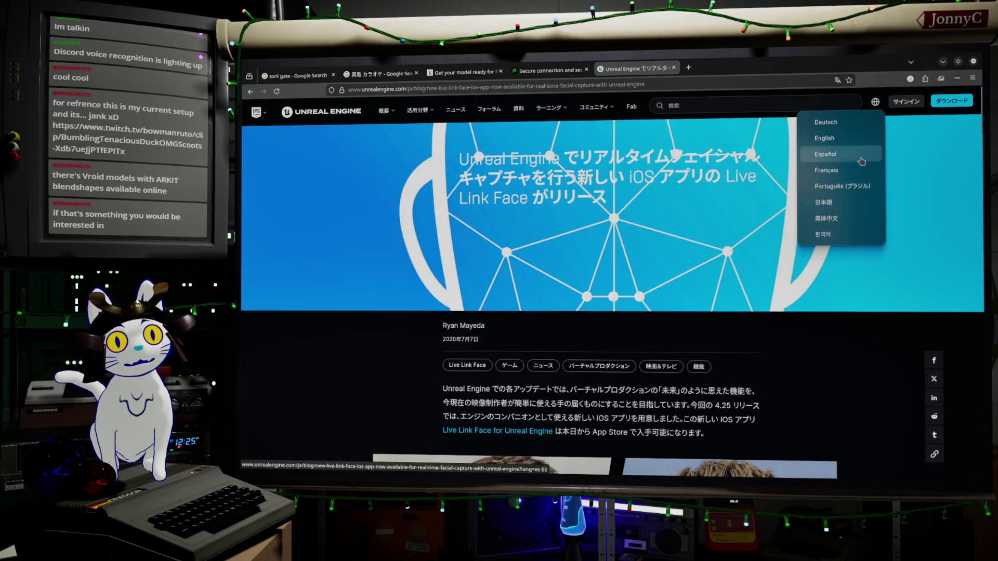
left_click(822, 133)
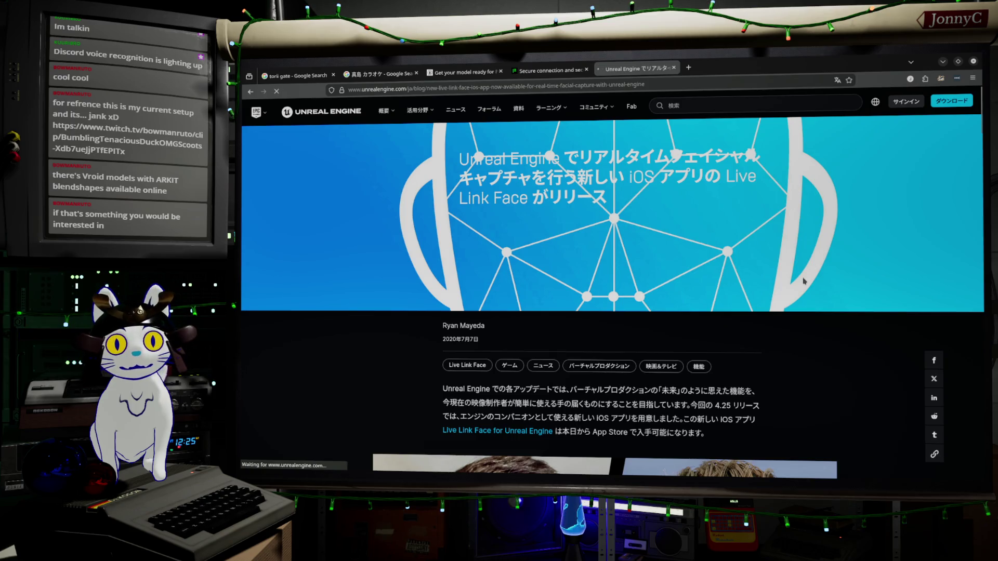
scroll(803, 281, "down", 3)
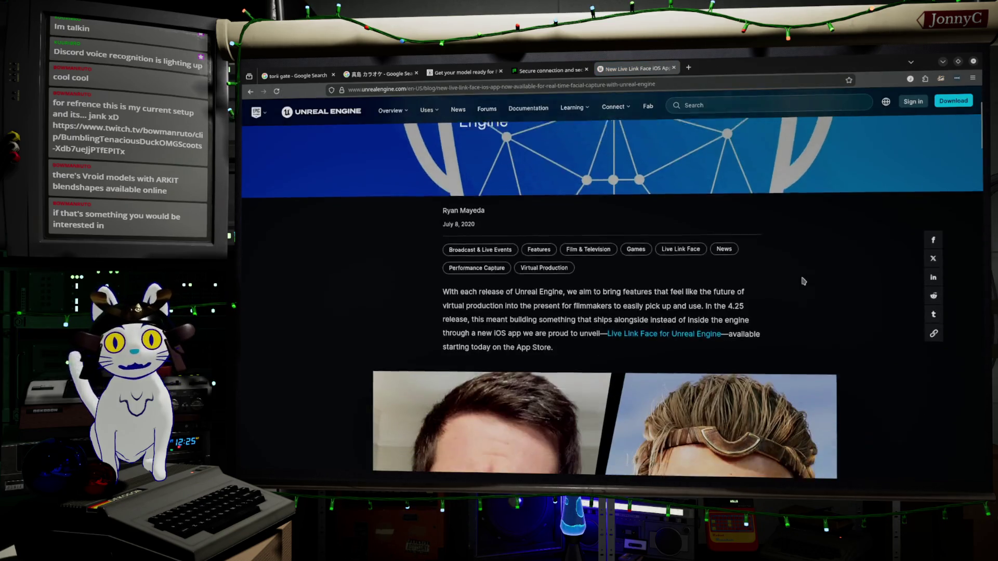
Step: Read the July 8, 2020 Live Link Face post back to the top, then open a new tab with Ctrl+T
scroll(803, 281, "down", 10)
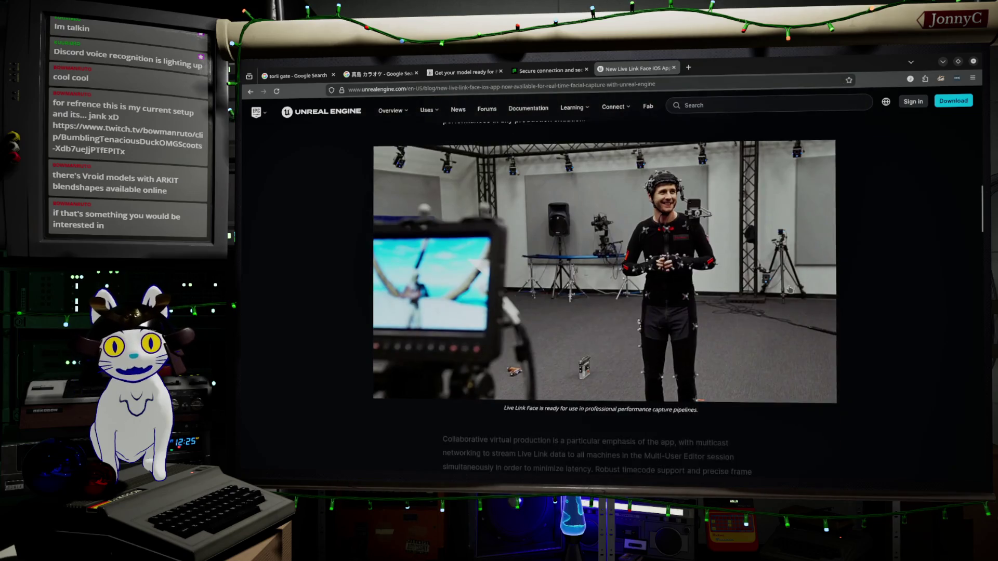
scroll(789, 290, "down", 2)
scroll(661, 215, "down", 6)
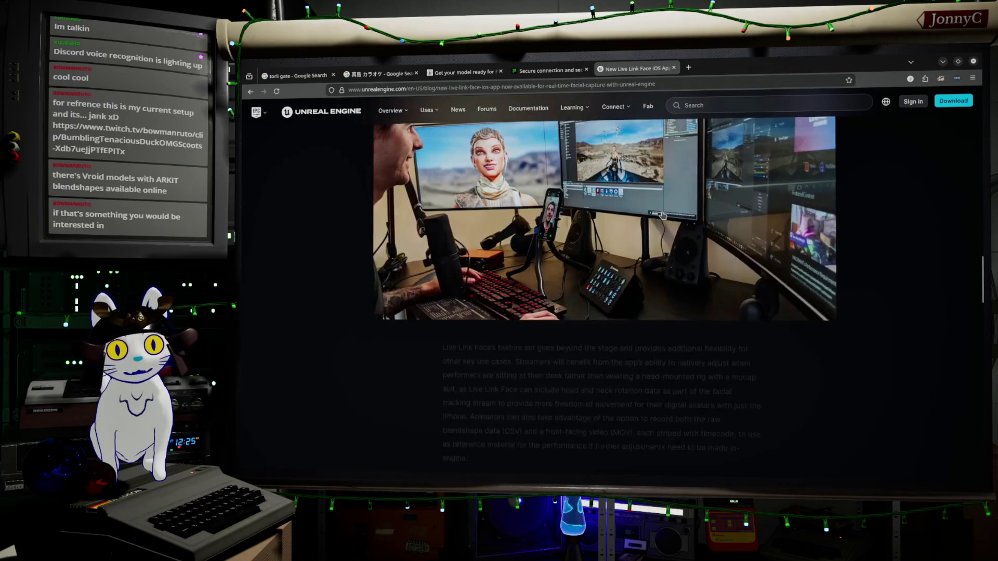
scroll(504, 353, "up", 2)
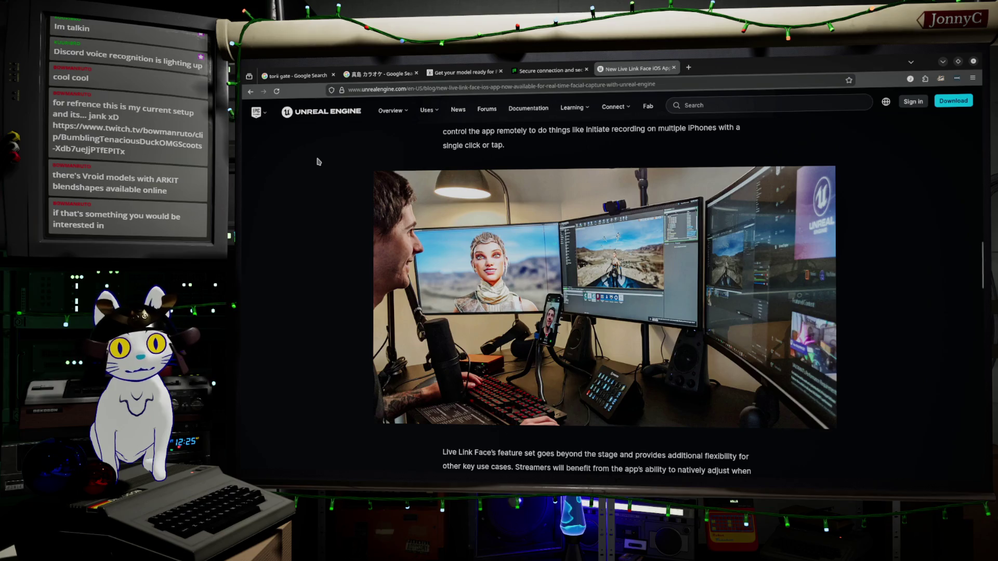
scroll(333, 182, "down", 7)
scroll(343, 197, "down", 15)
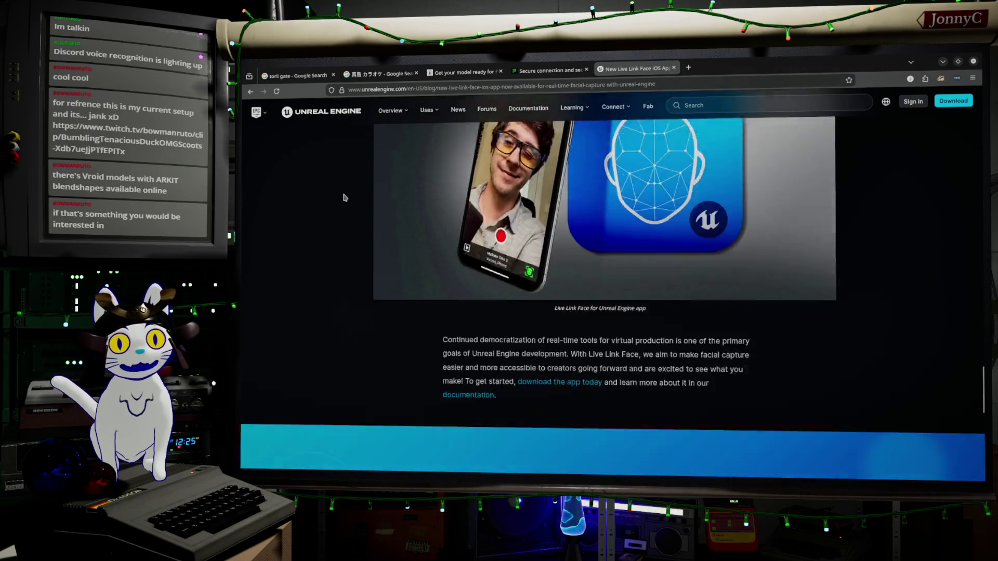
scroll(414, 234, "up", 4)
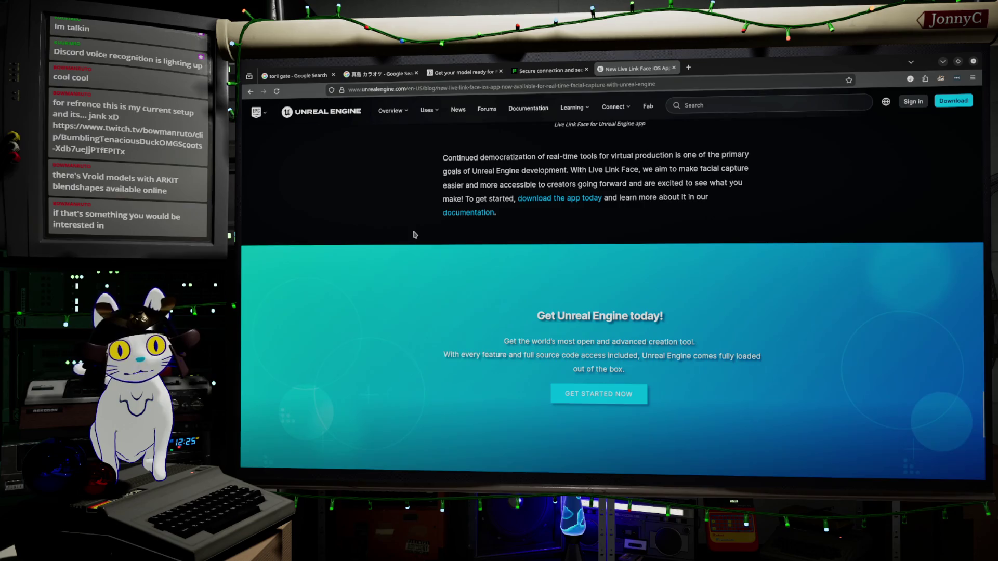
scroll(414, 234, "up", 12)
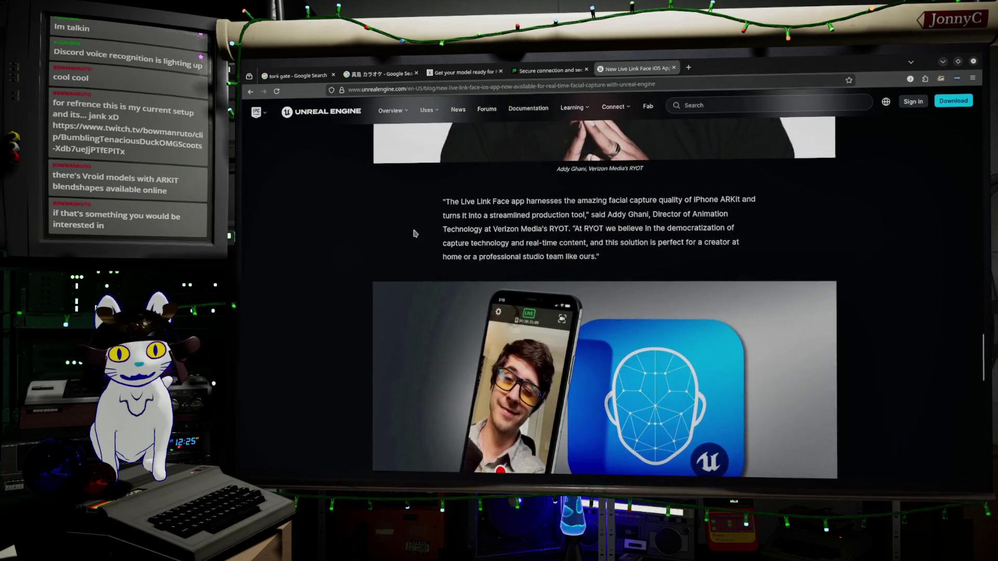
scroll(414, 235, "up", 2)
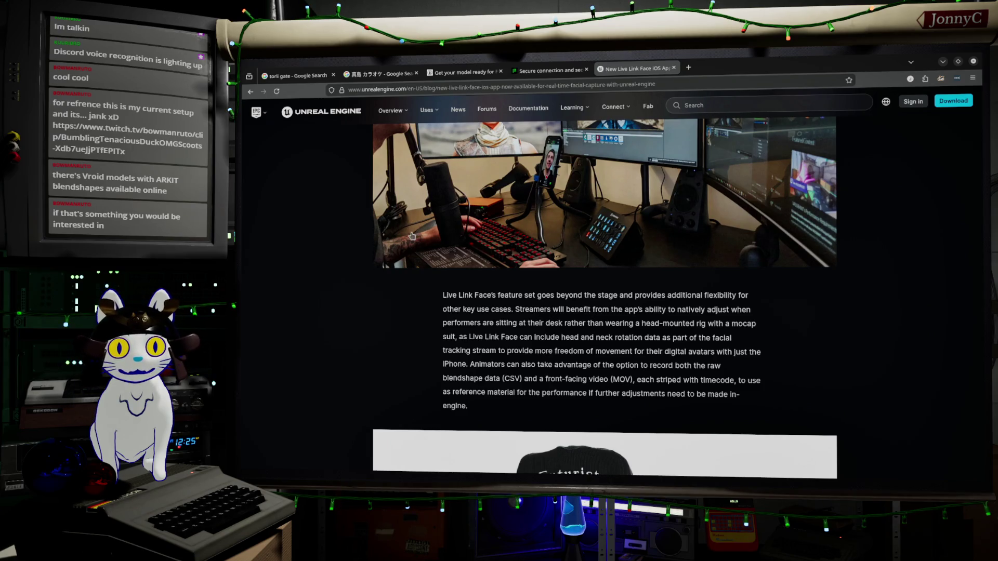
scroll(415, 235, "up", 10)
scroll(435, 273, "up", 7)
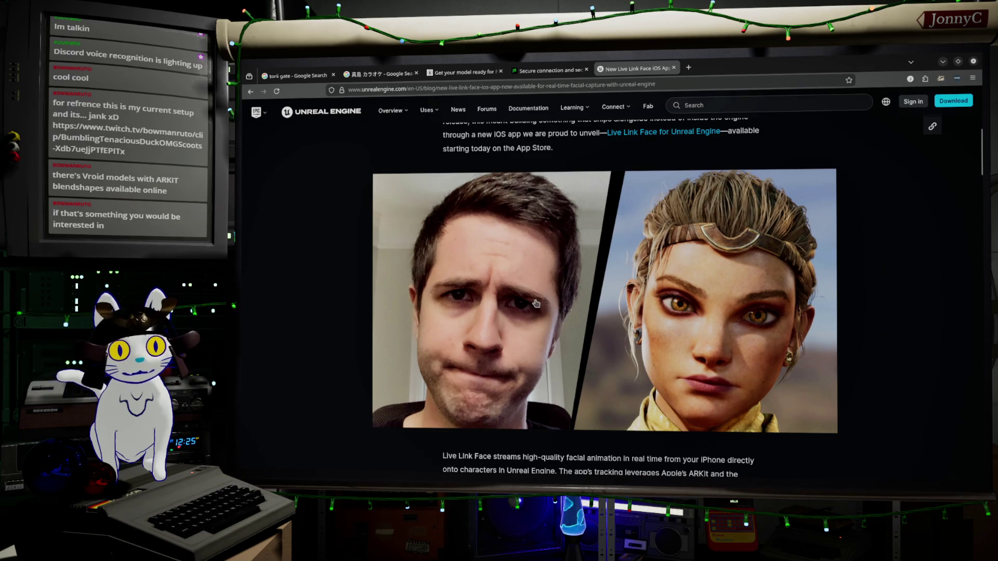
scroll(572, 261, "up", 7)
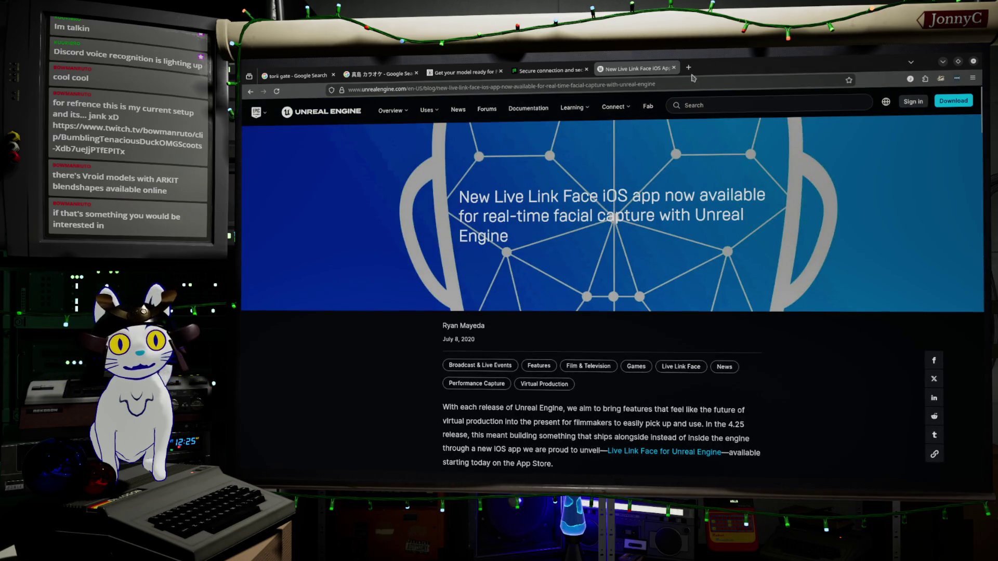
key("ctrl+t")
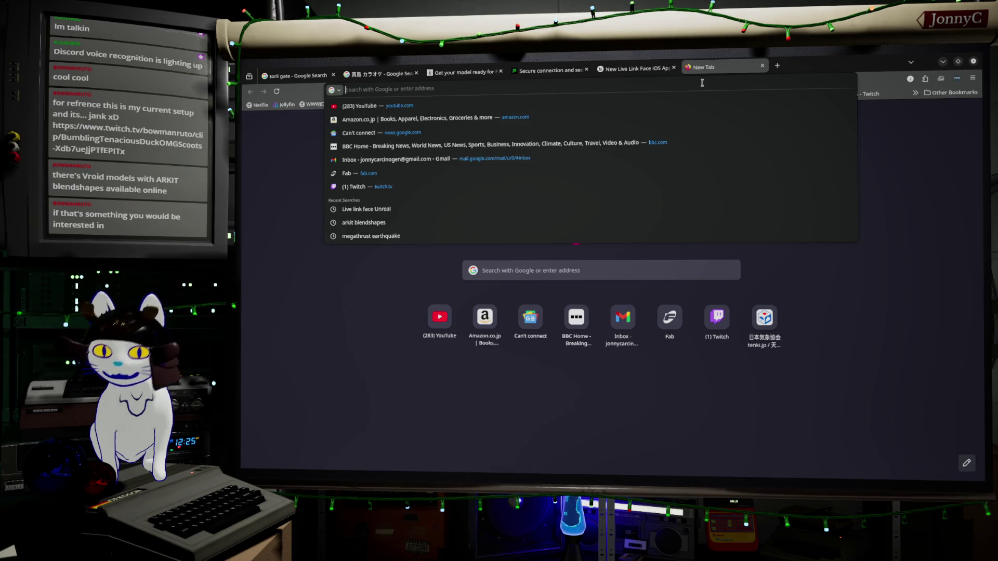
Step: Search Google for 'ar kit example project unreal'
type("ar k kit")
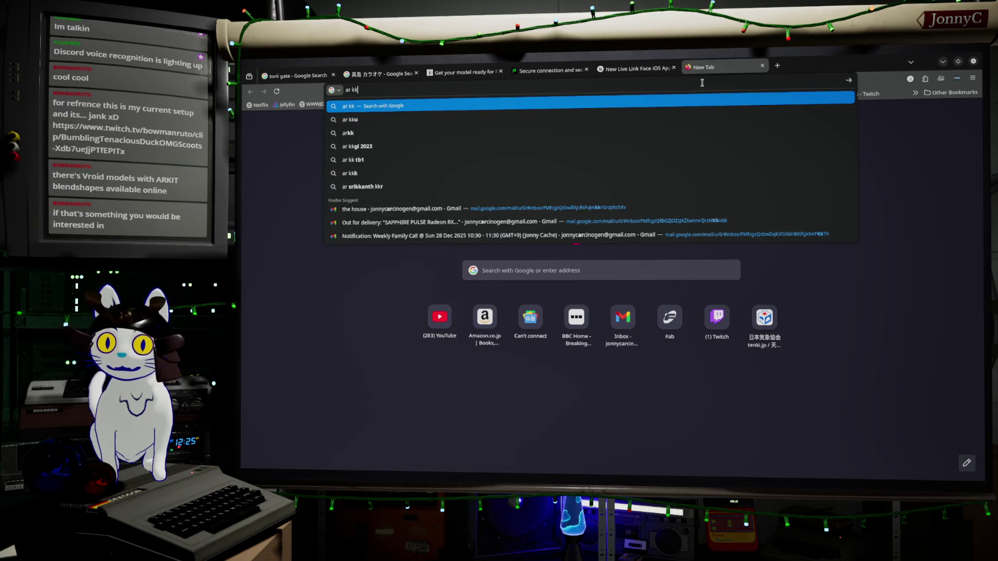
type(" ex")
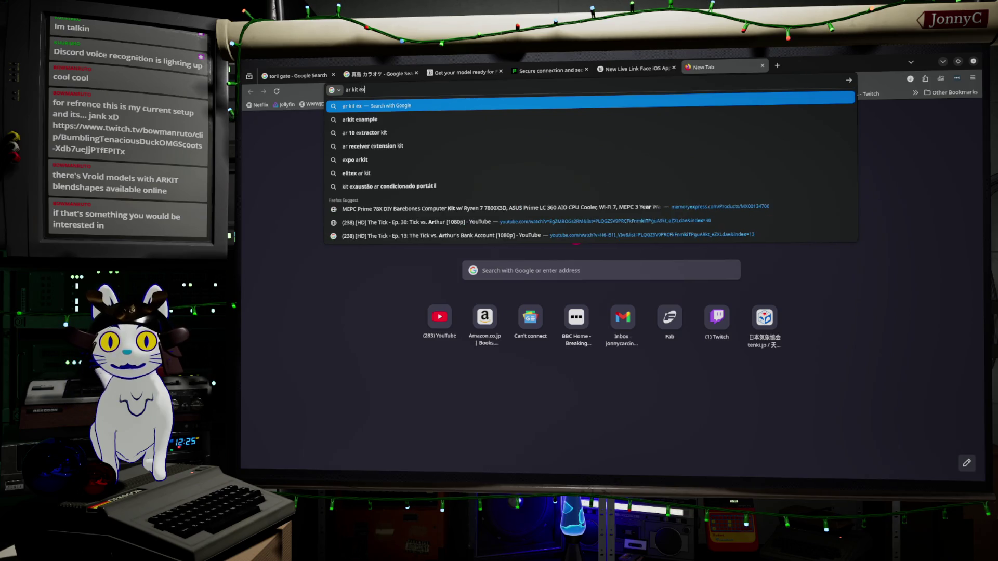
type("ample pr")
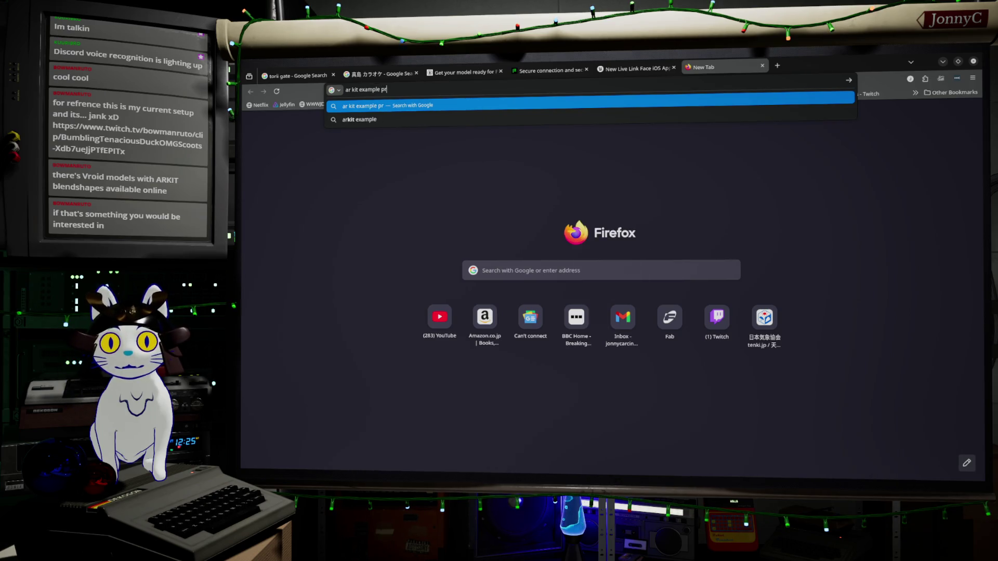
type("oject unreal")
key("Return")
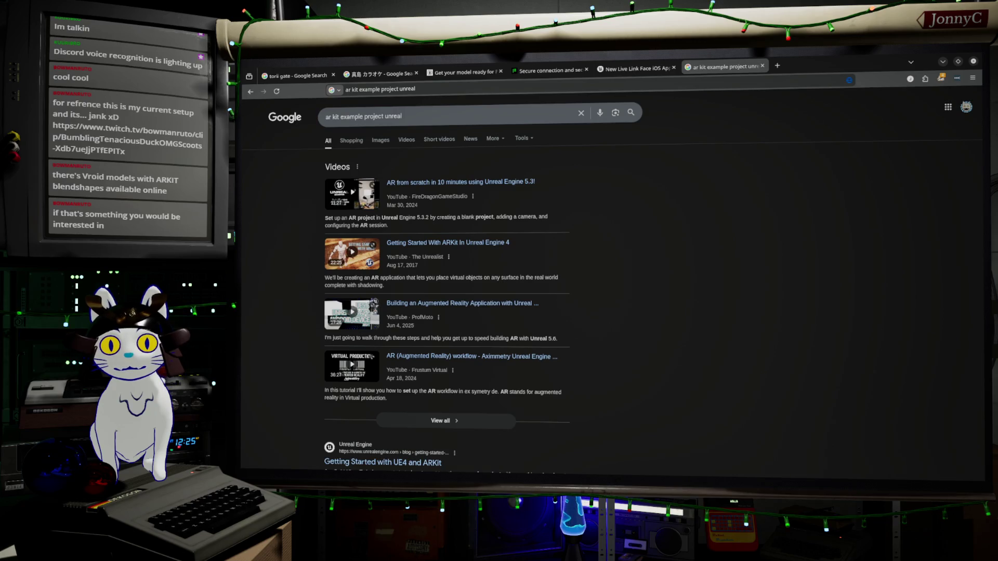
scroll(494, 216, "down", 5)
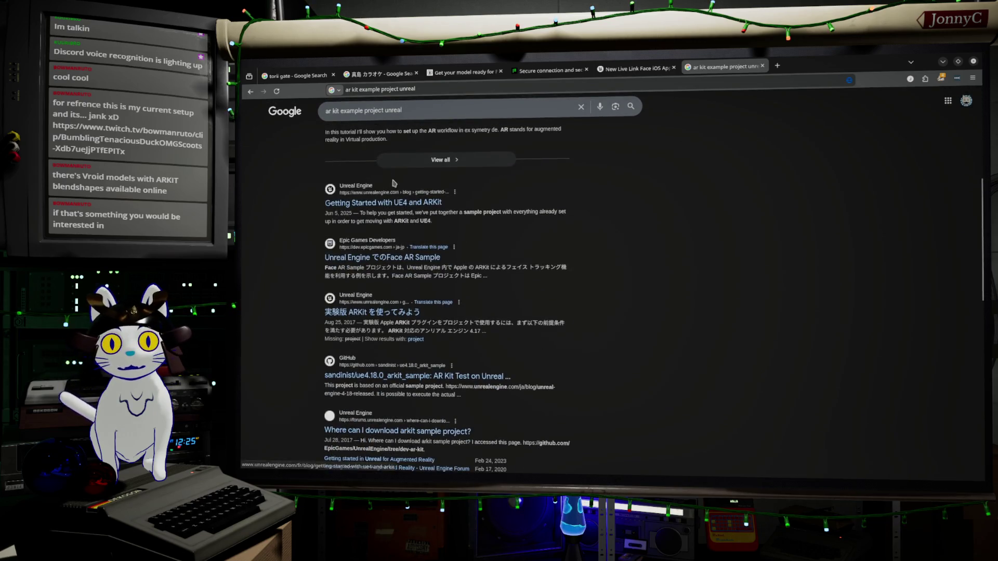
Step: Open the 'Getting Started with UE4 and ARKit' article and read down to the ARSample 4.17.1 download
left_click(429, 203)
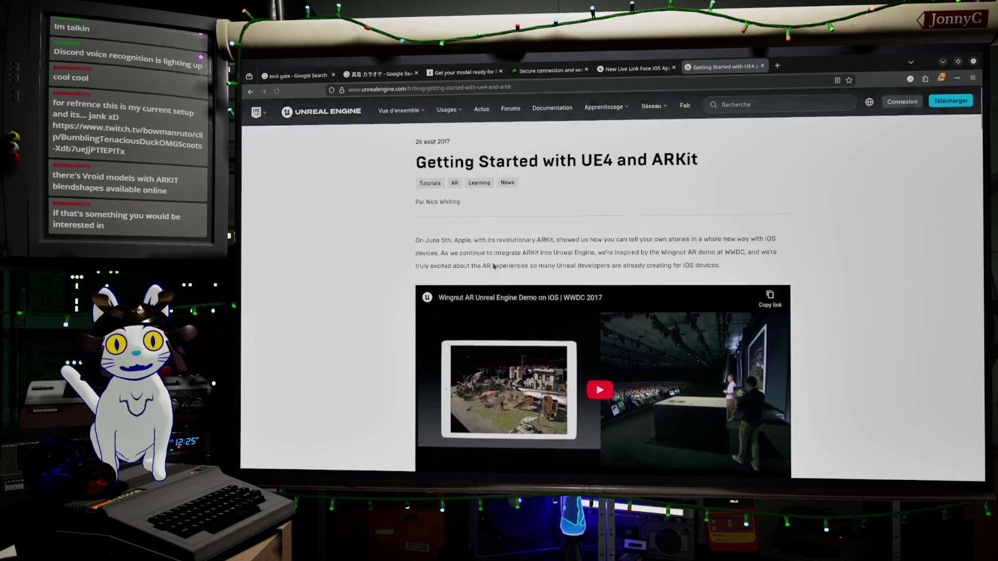
scroll(444, 269, "down", 2)
scroll(443, 269, "down", 12)
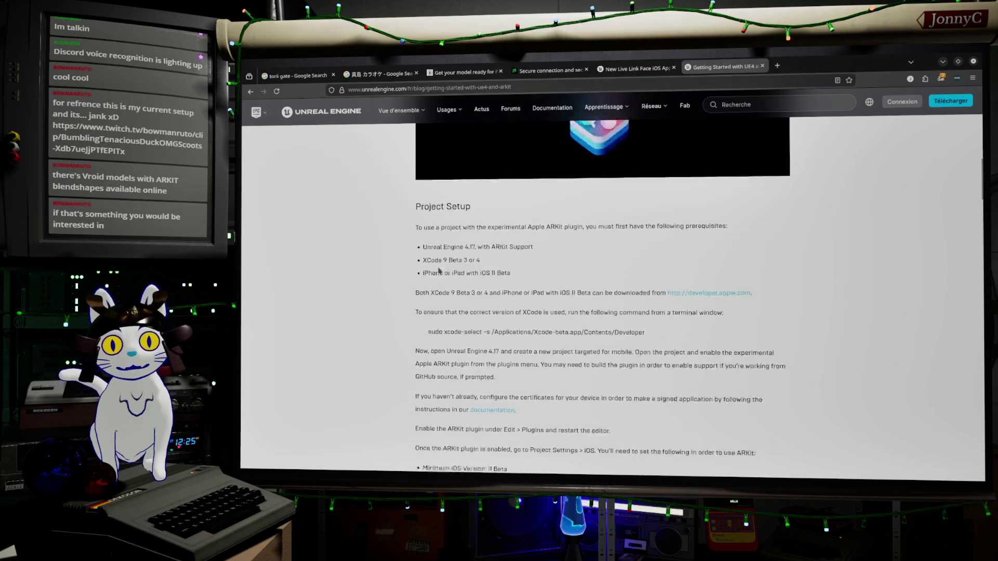
scroll(438, 267, "down", 10)
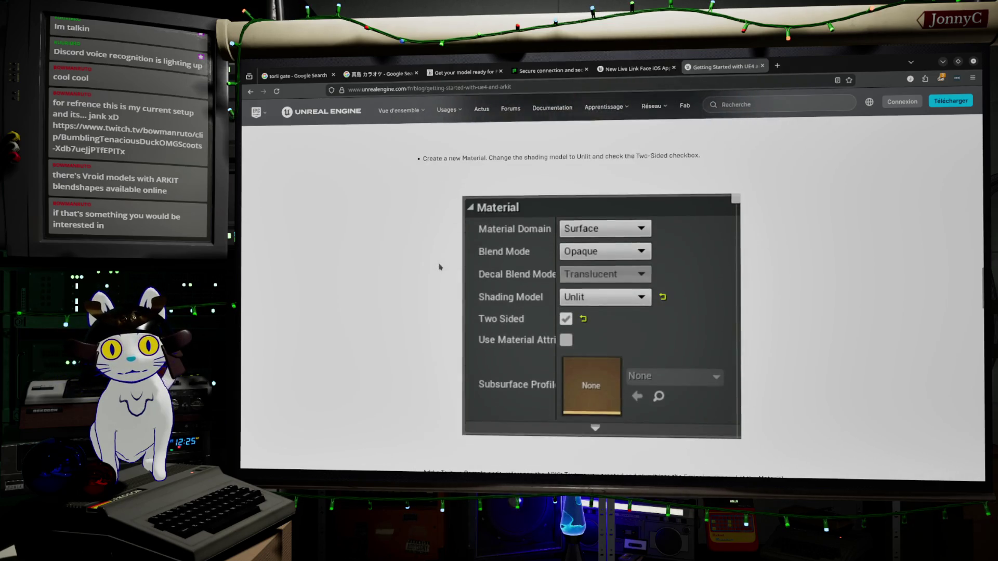
scroll(439, 267, "down", 6)
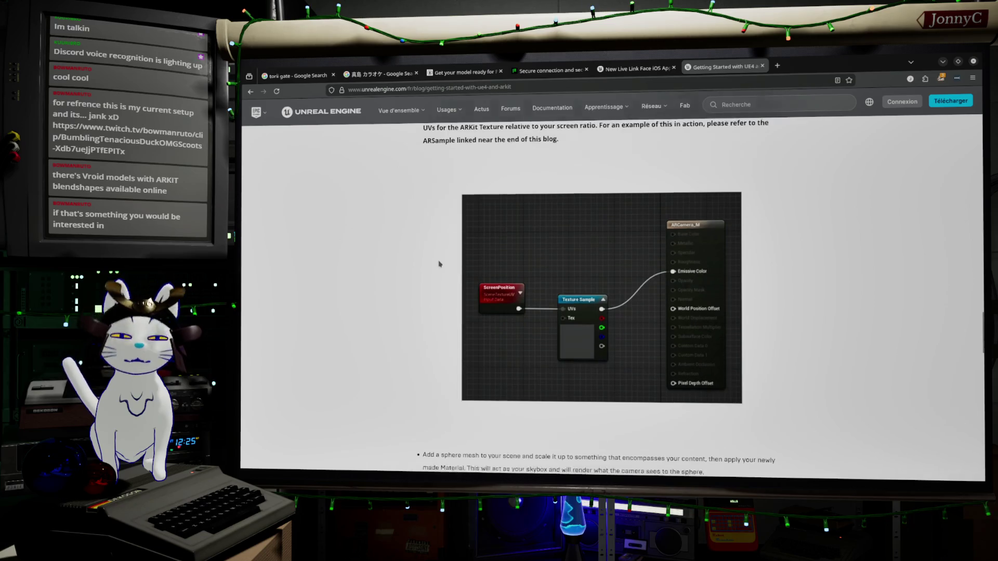
scroll(438, 262, "up", 3)
scroll(440, 265, "down", 10)
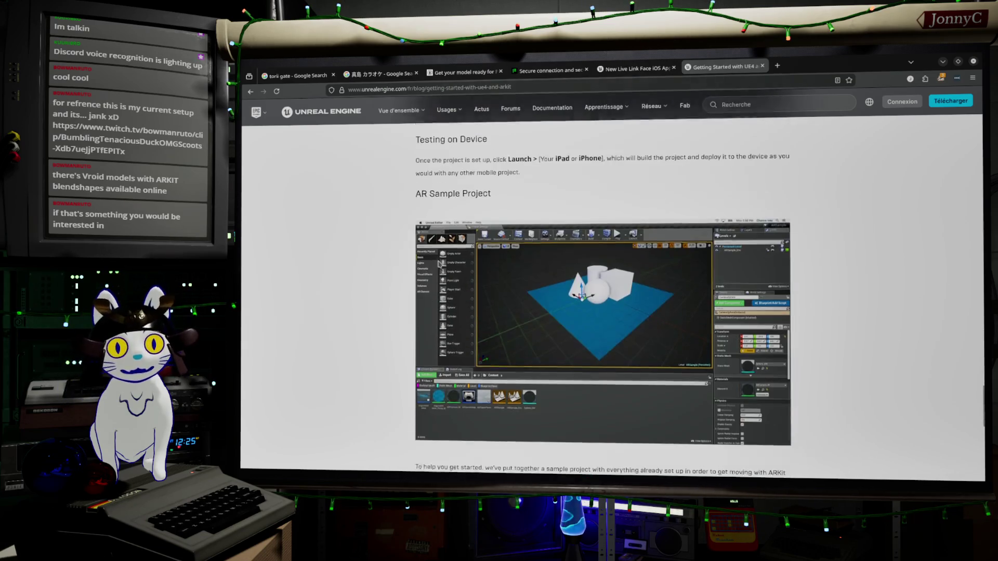
scroll(438, 265, "down", 6)
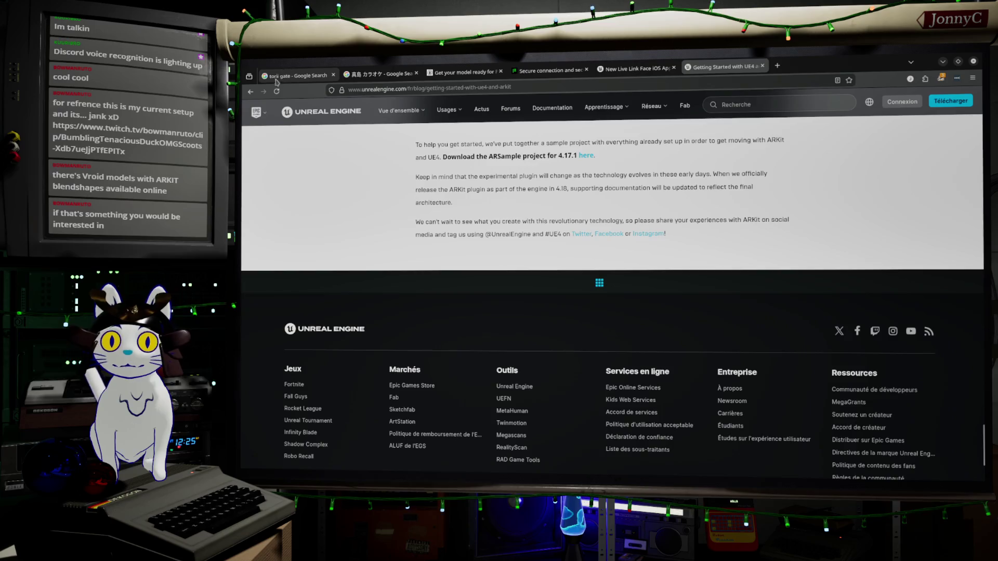
Step: View Fab's Augmented Reality AR Toolkit listing, return to the results, and select the search text
left_click(250, 91)
scroll(451, 354, "down", 3)
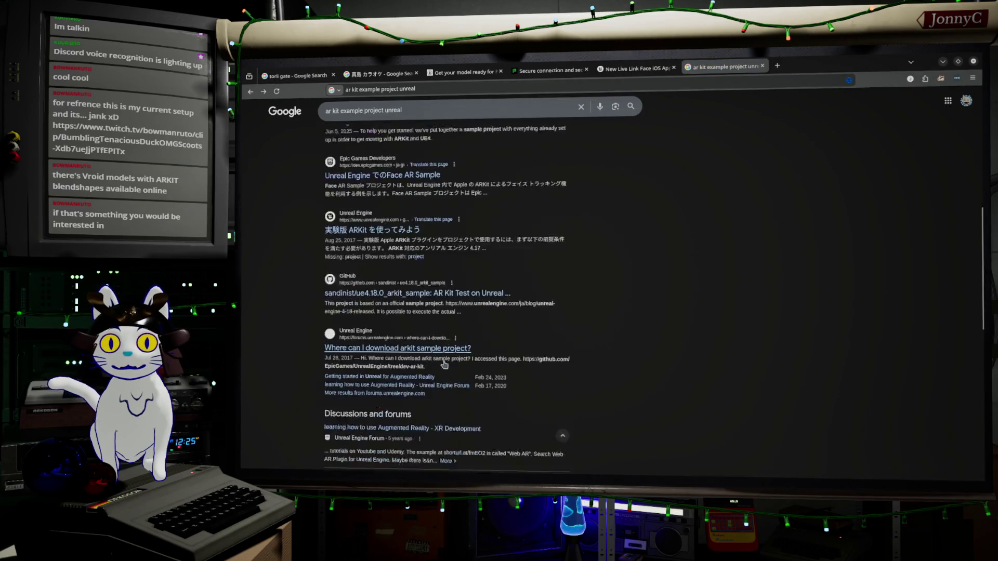
scroll(451, 353, "down", 1)
scroll(431, 348, "down", 2)
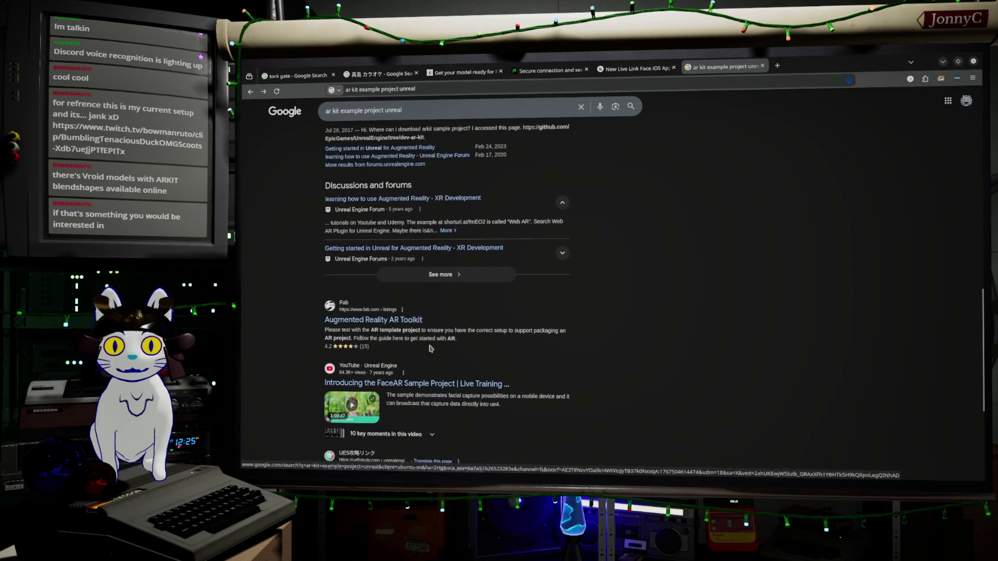
left_click(407, 323)
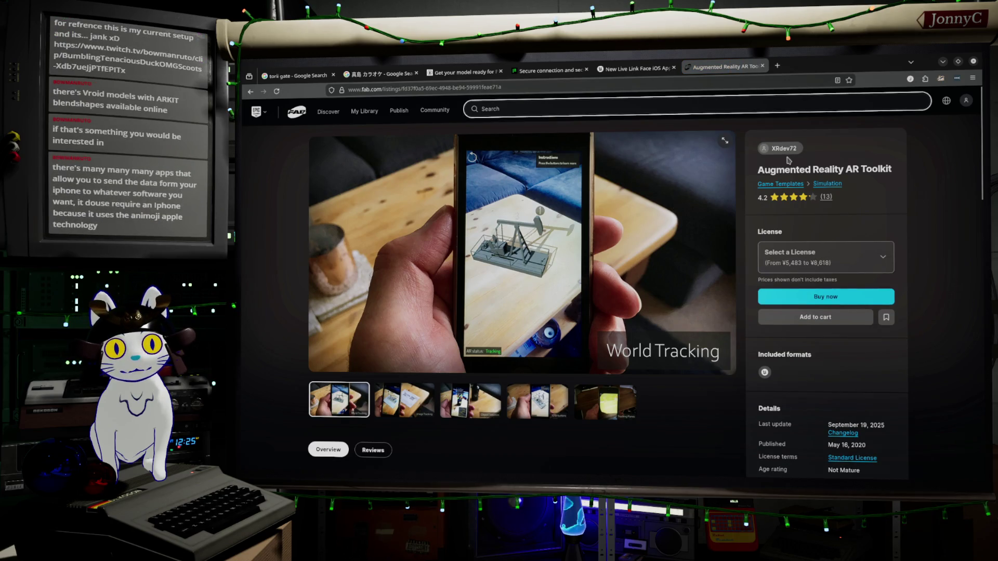
scroll(537, 186, "down", 3)
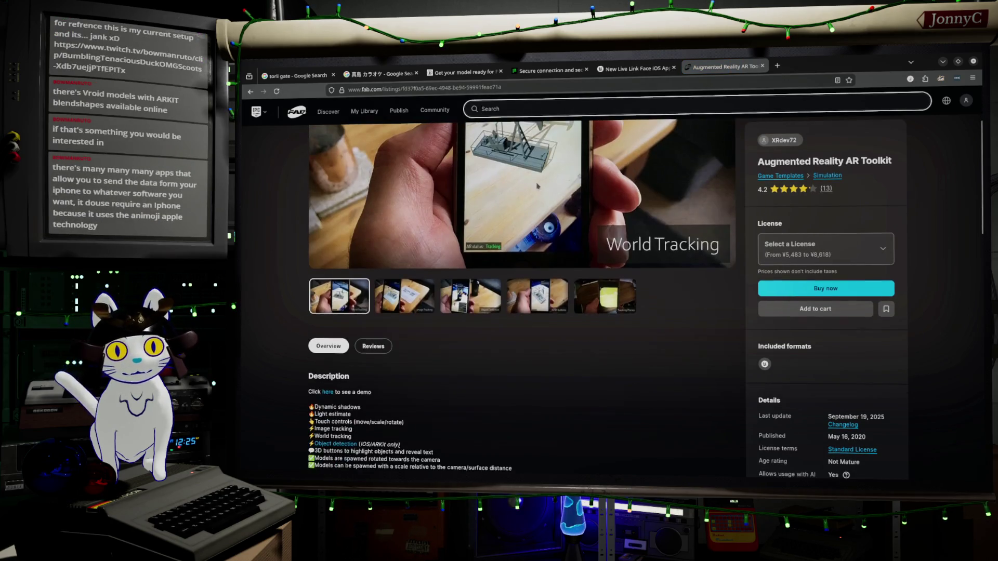
left_click(251, 92)
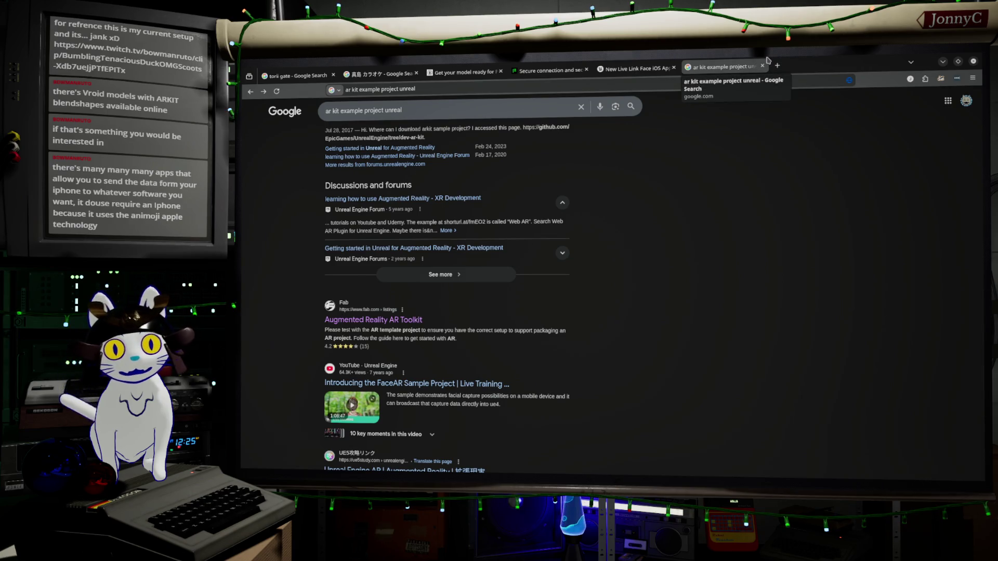
left_click(472, 92)
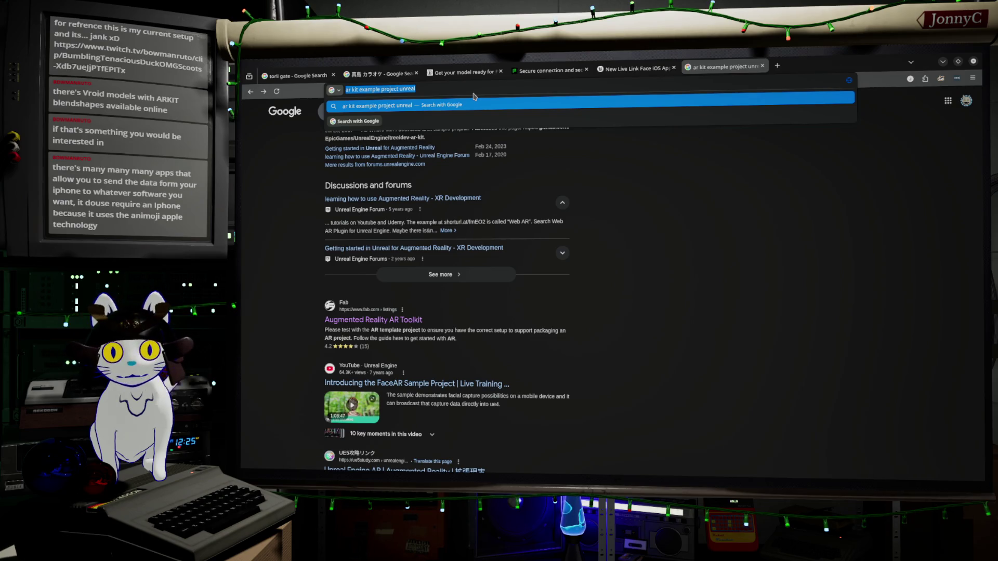
Step: Search 'unreal live link face android' and open the Live Link Face Google Play page
type("unreal")
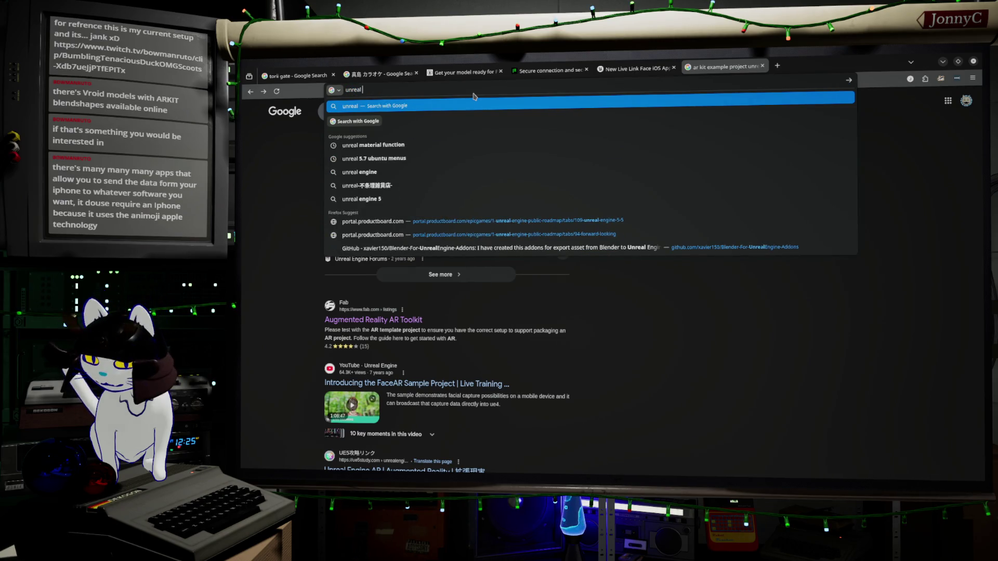
type(" live link")
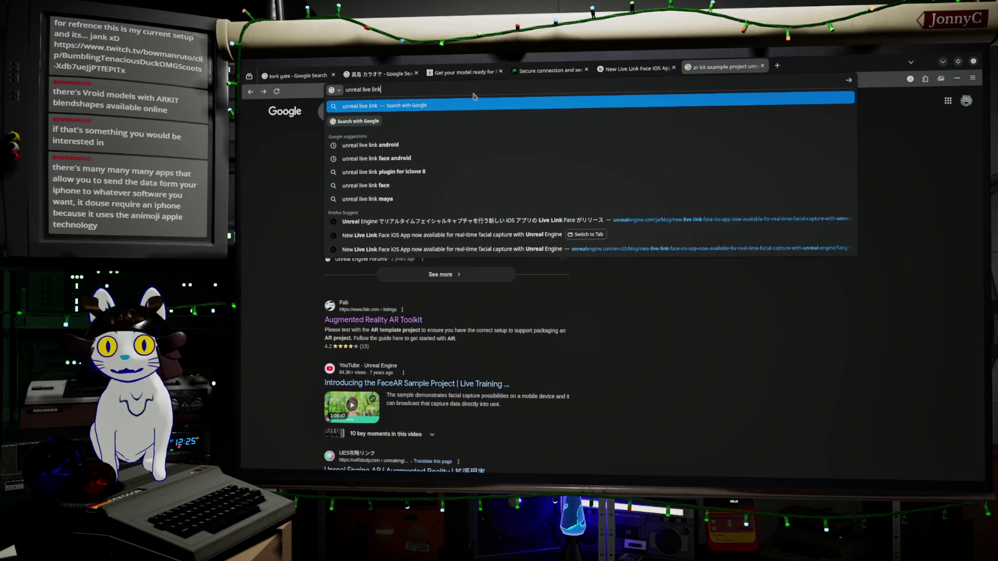
type(" ardro")
type("id")
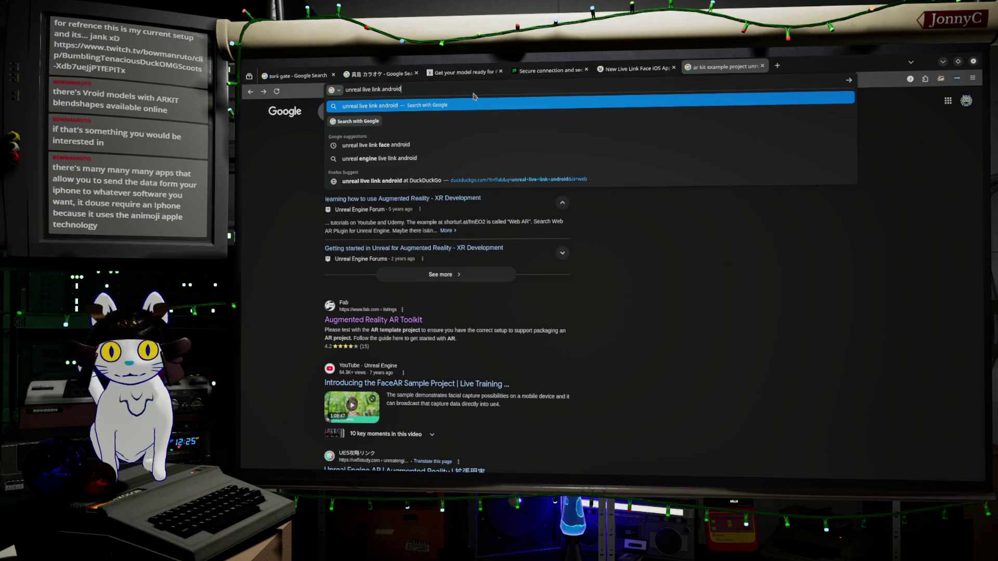
key("Down")
key("Down")
key("Return")
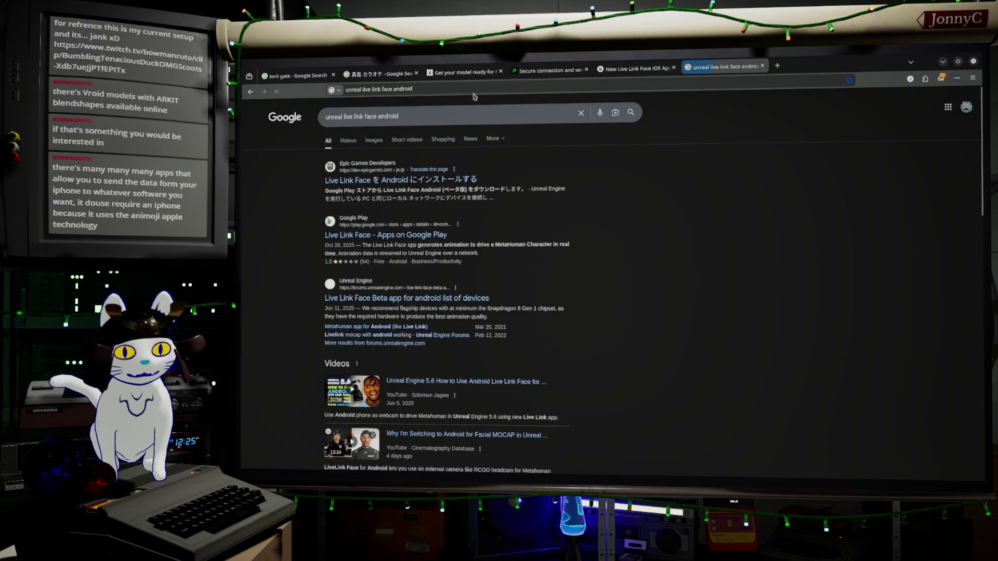
left_click(434, 238)
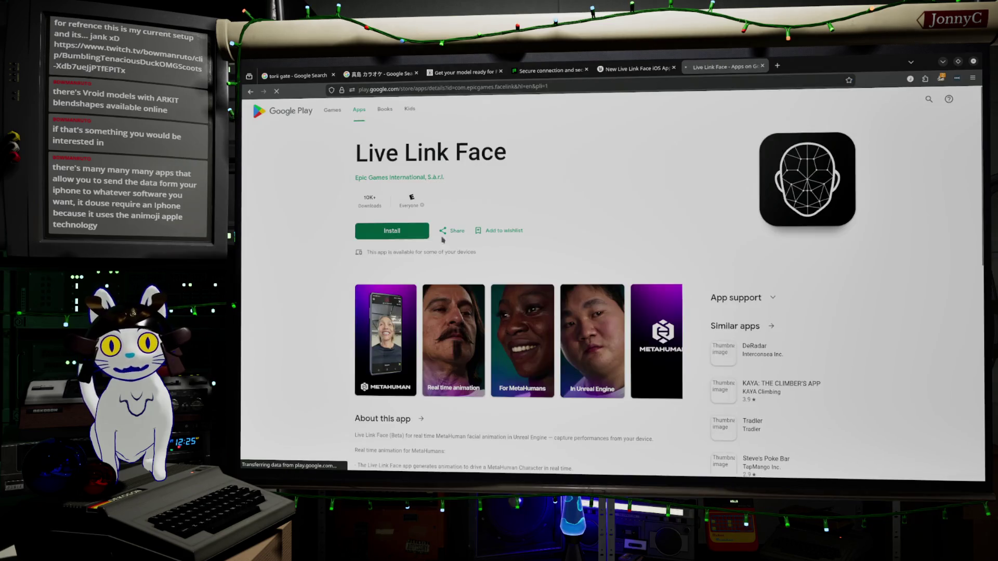
Step: Scroll through the Live Link Face listing with its 10K+ downloads, then open a blank tab
scroll(569, 208, "down", 2)
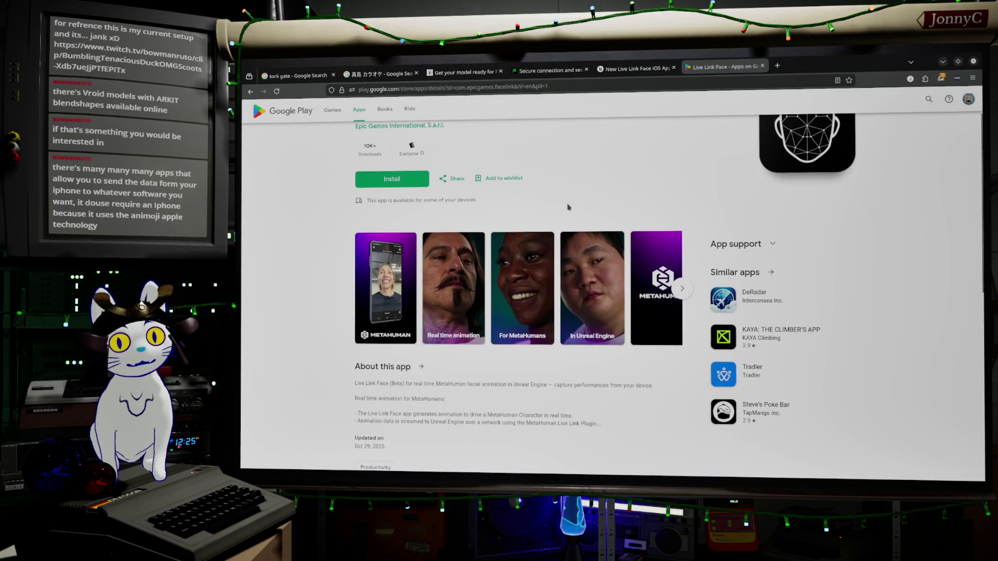
scroll(577, 204, "up", 2)
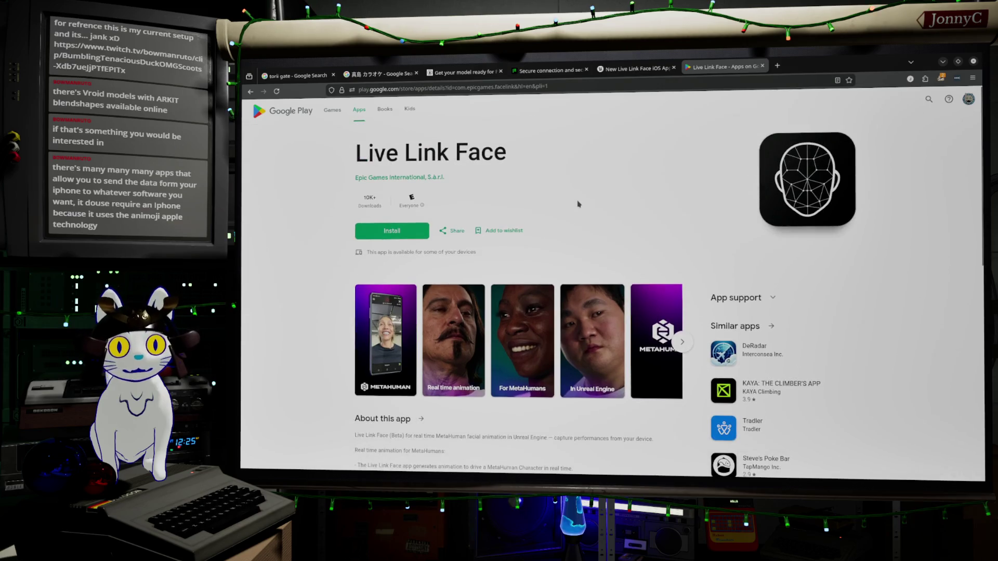
scroll(578, 204, "down", 5)
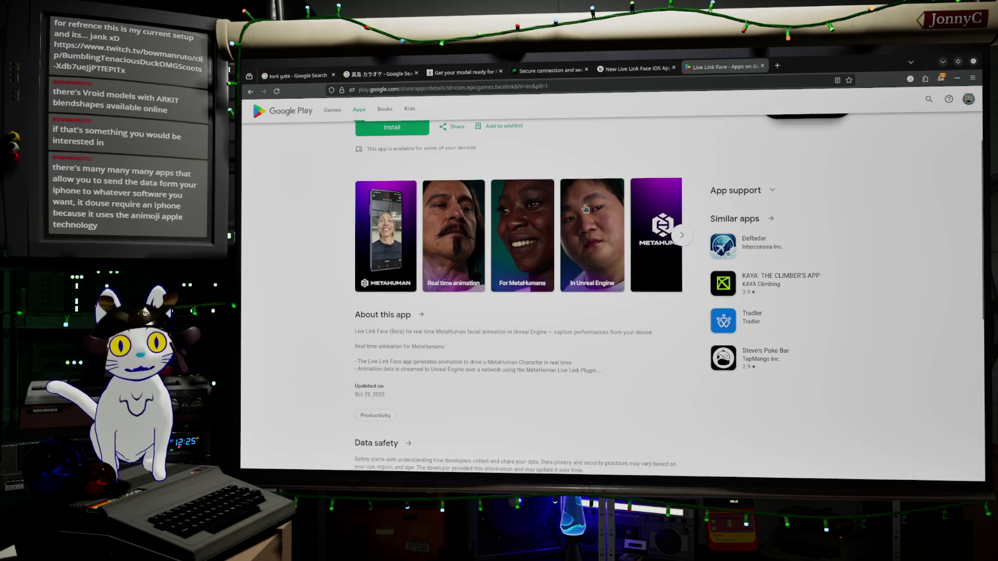
scroll(585, 208, "down", 6)
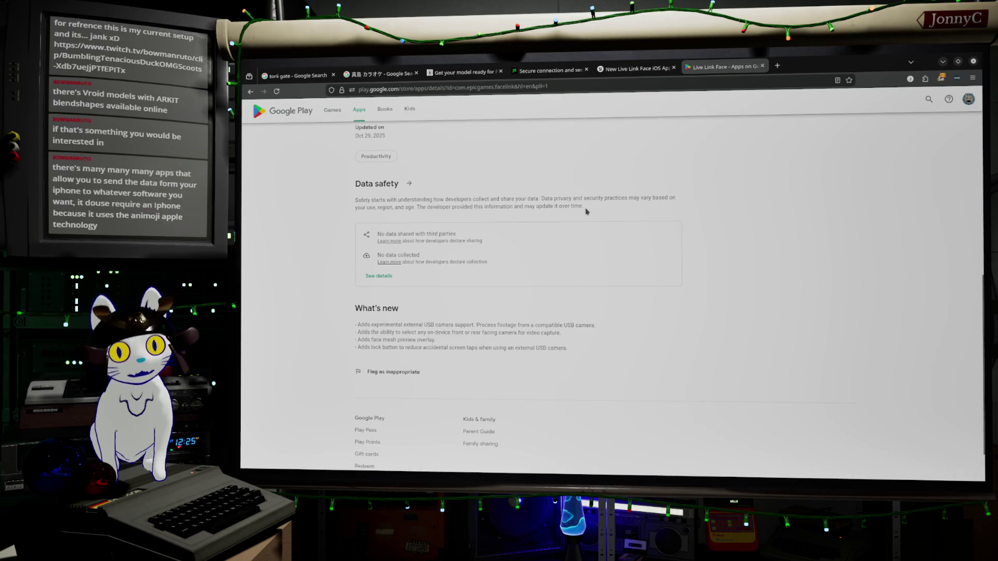
scroll(586, 211, "up", 7)
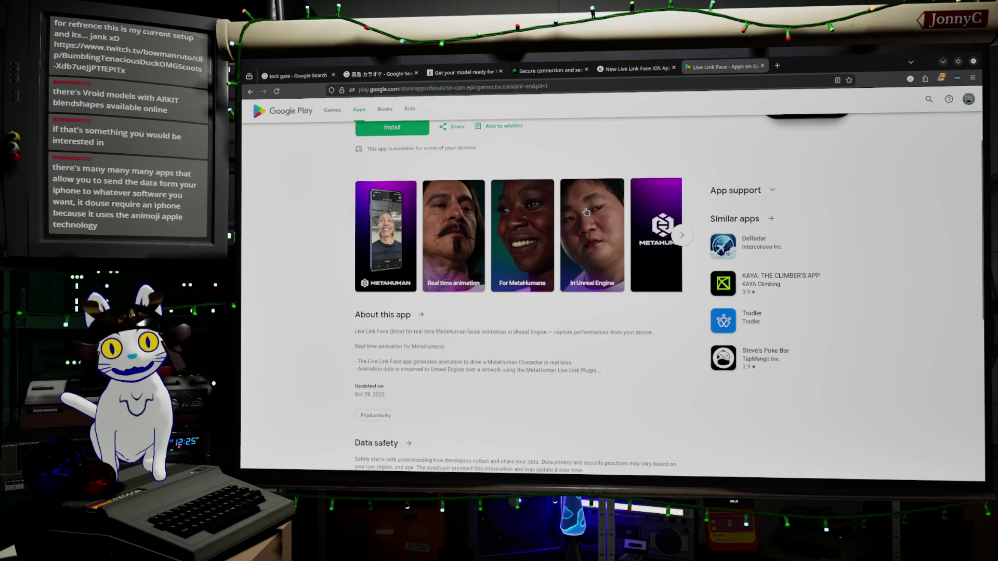
scroll(585, 211, "up", 3)
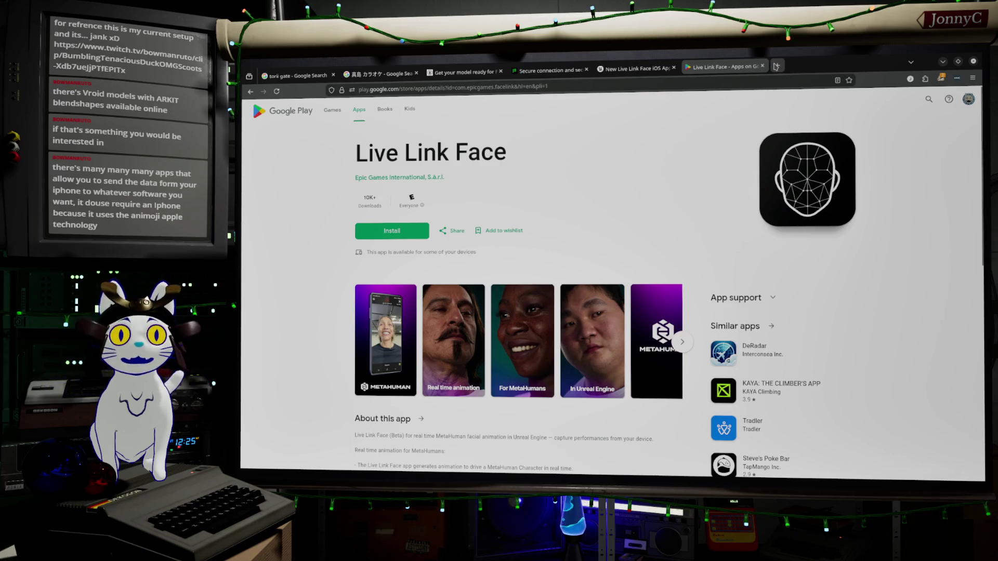
left_click(777, 65)
Step: Search Google for 'apple arkit supported devices'
type("a")
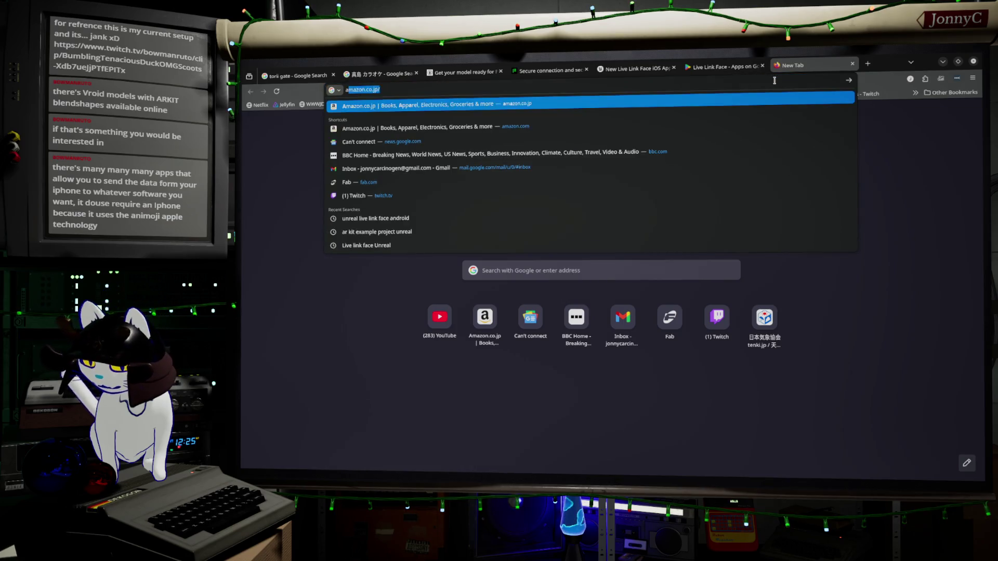
type("pple arjut")
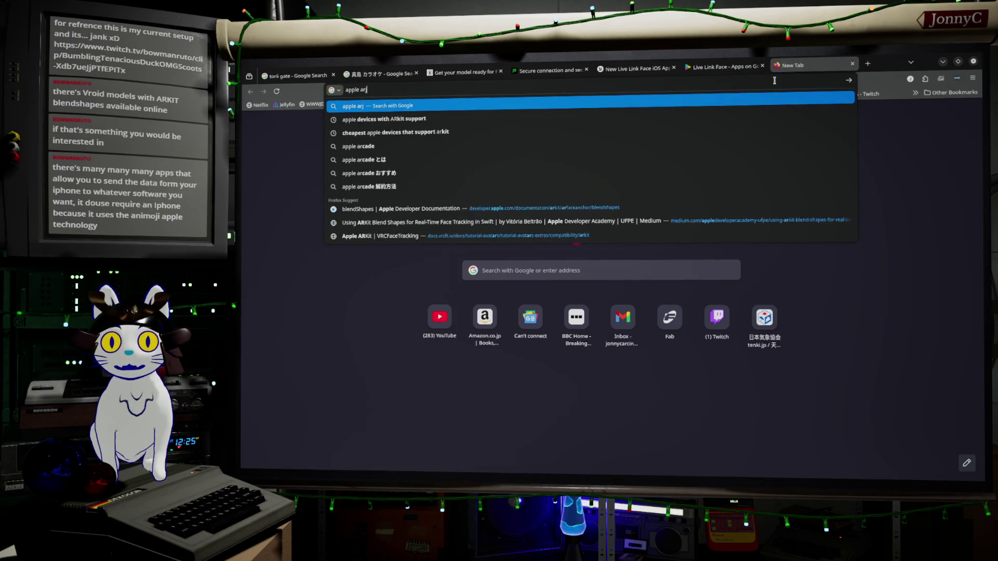
key("BackSpace")
key("BackSpace")
key("BackSpace")
type("kit s")
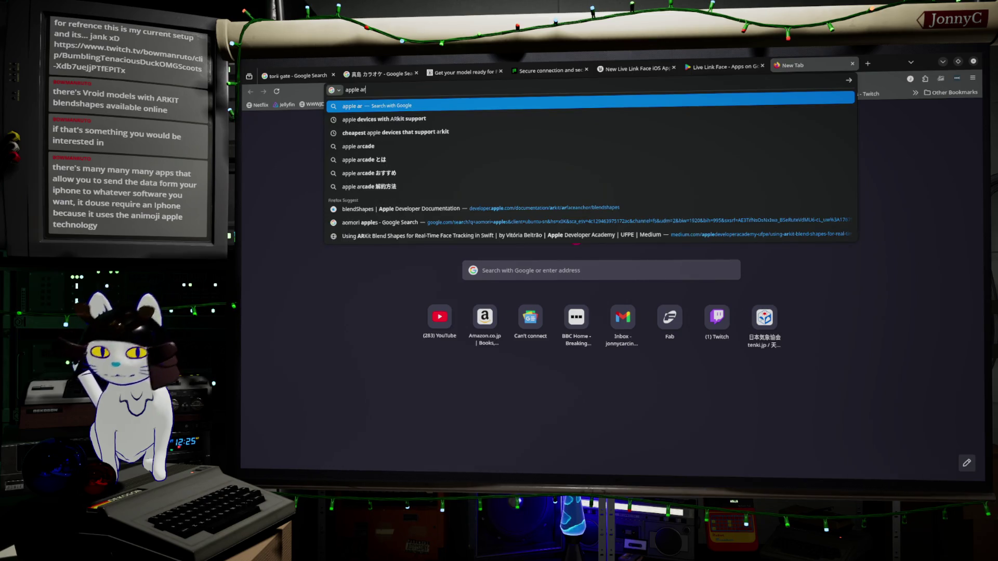
type("upp")
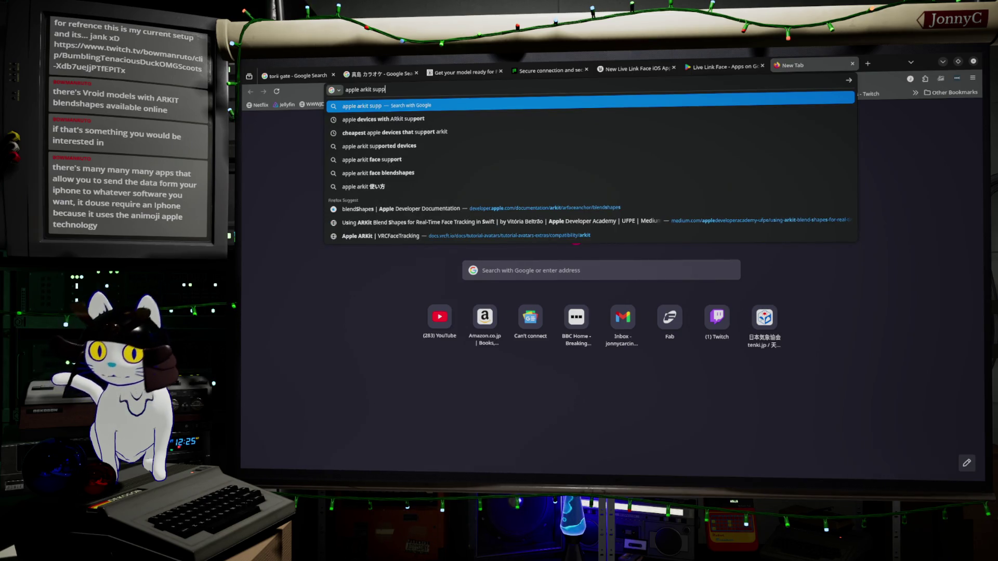
type("orted devicees")
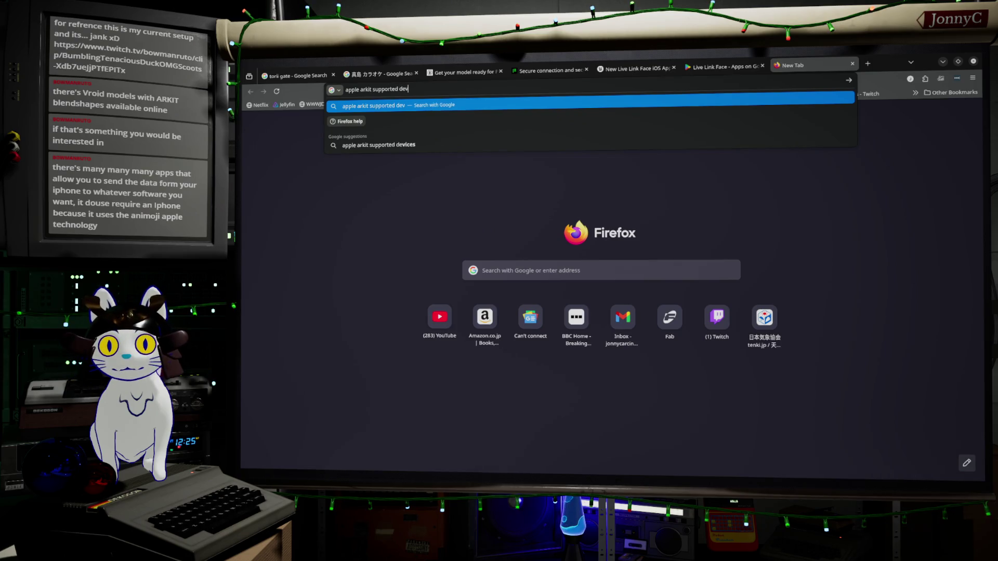
key("BackSpace")
key("BackSpace")
type("s")
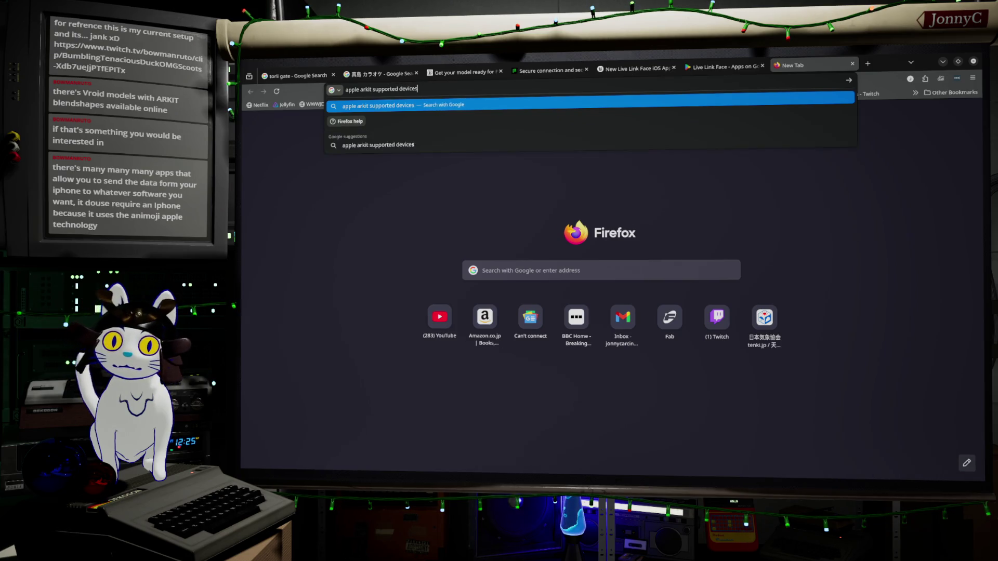
key("Return")
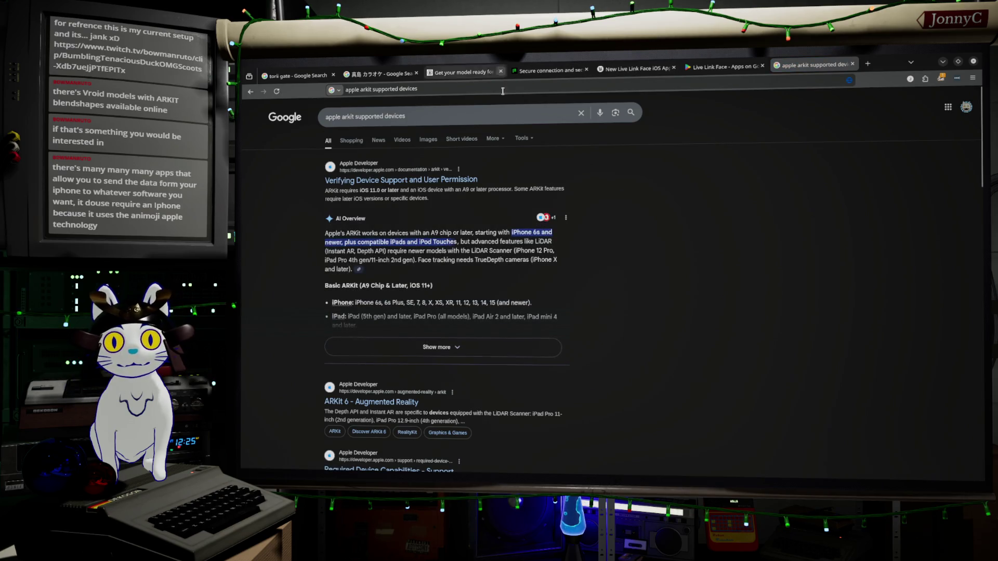
Step: Review the supported-device results, return to the Live Link Face tab, and minimise Firefox to reveal Blender
scroll(467, 295, "down", 1)
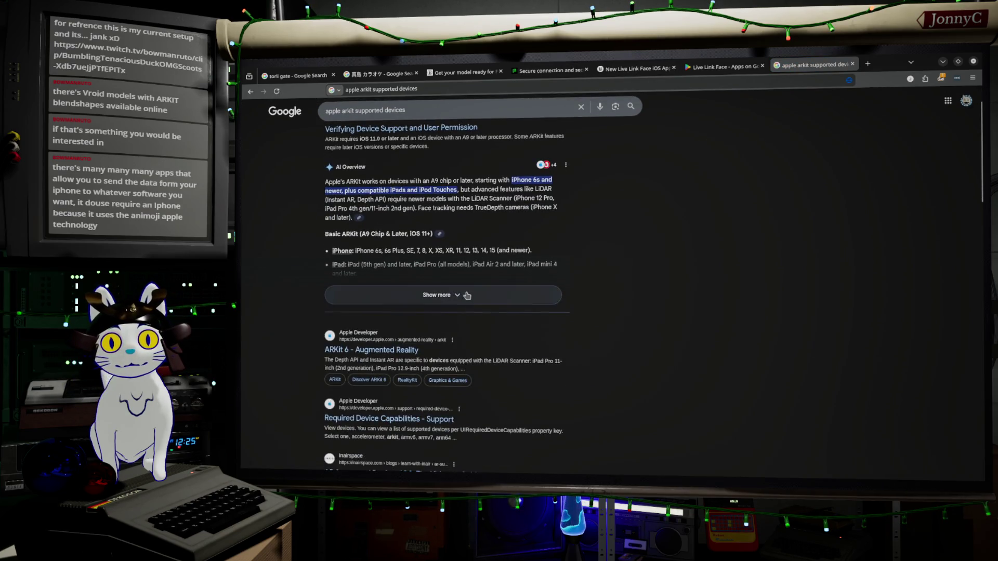
scroll(558, 289, "down", 1)
scroll(558, 288, "down", 4)
scroll(606, 273, "up", 5)
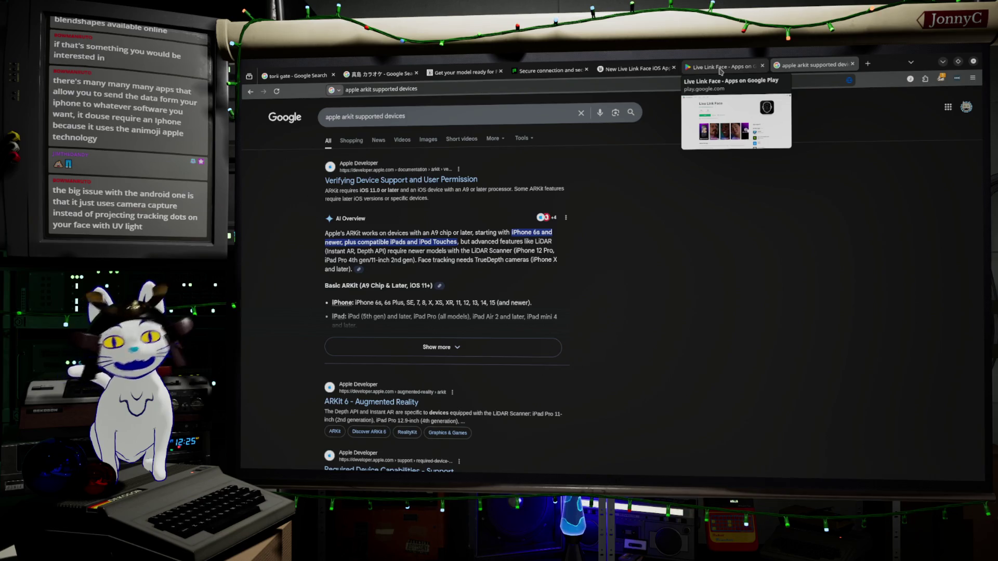
left_click(720, 71)
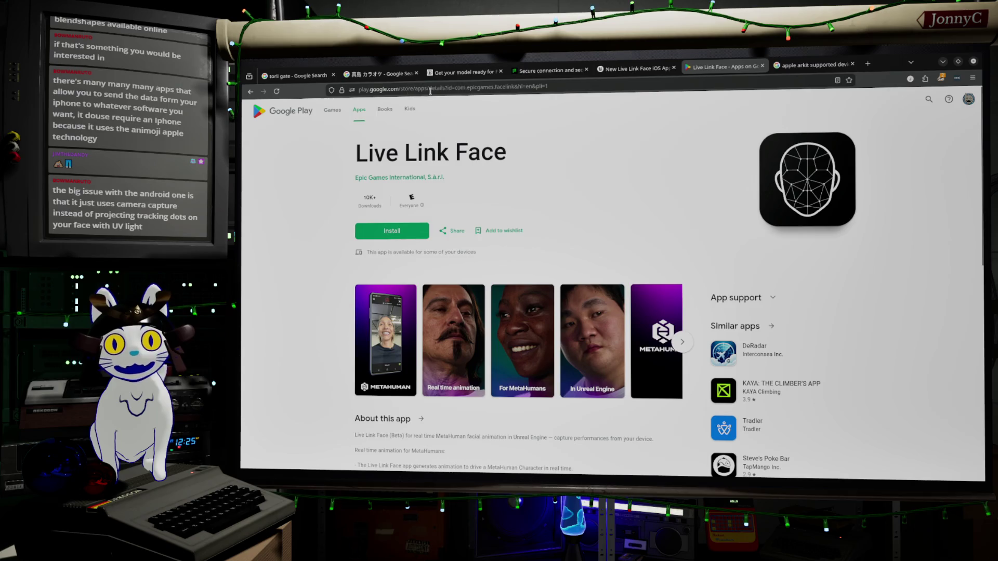
left_click(943, 62)
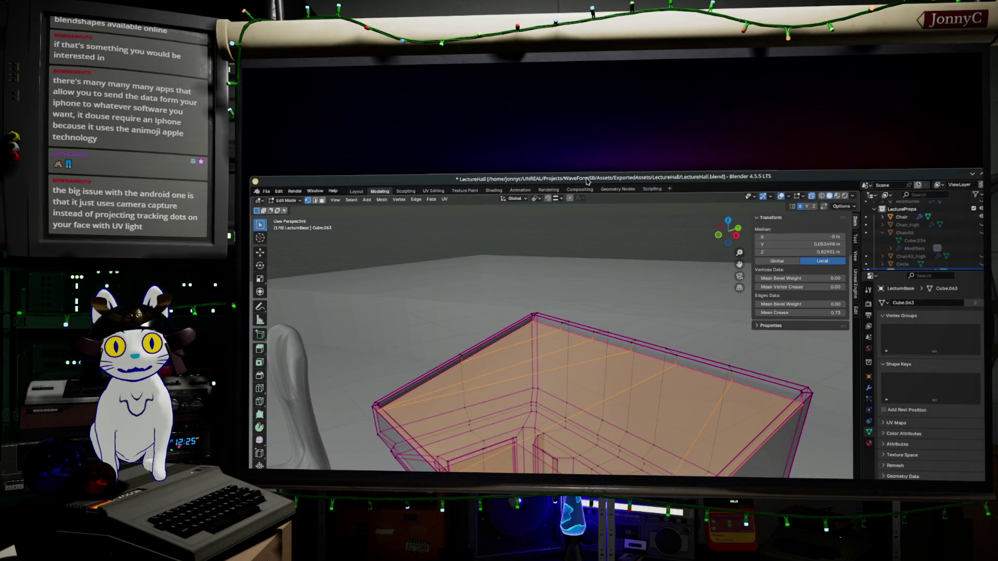
Step: Reposition the Blender window showing the lecture hall, then switch to the Unreal Editor
left_click_drag(588, 181, 591, 159)
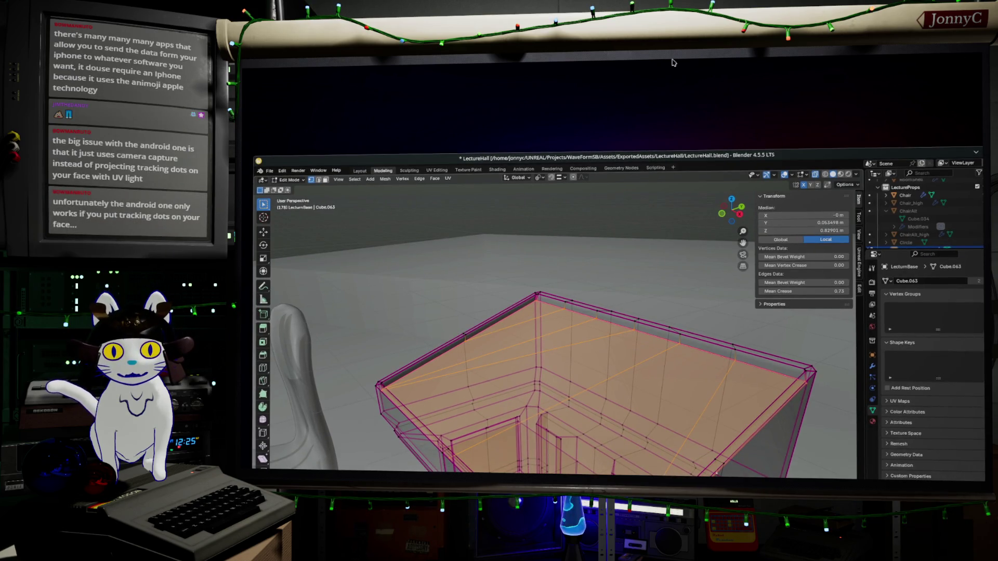
key("F11")
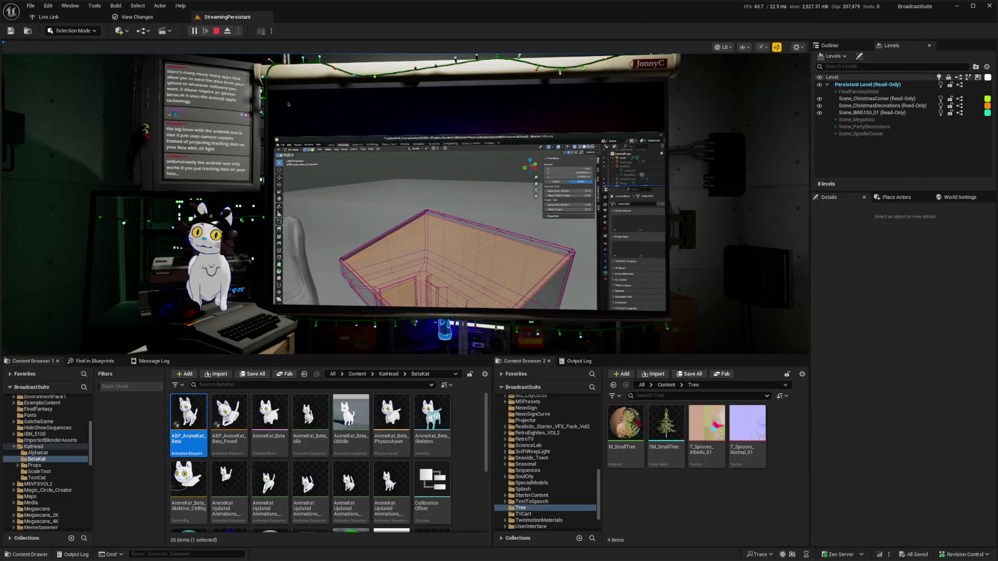
left_click(48, 6)
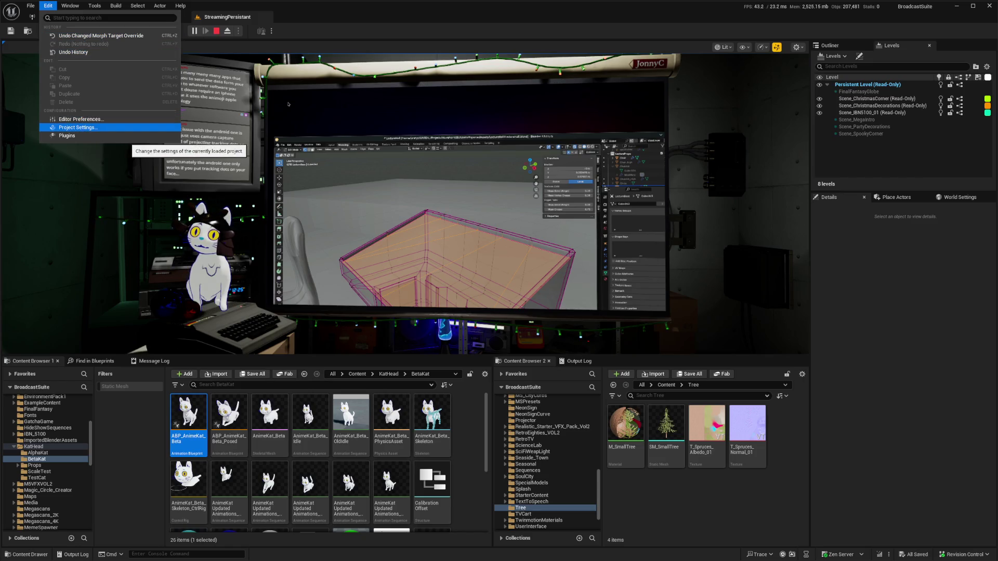
left_click(125, 136)
type("livel")
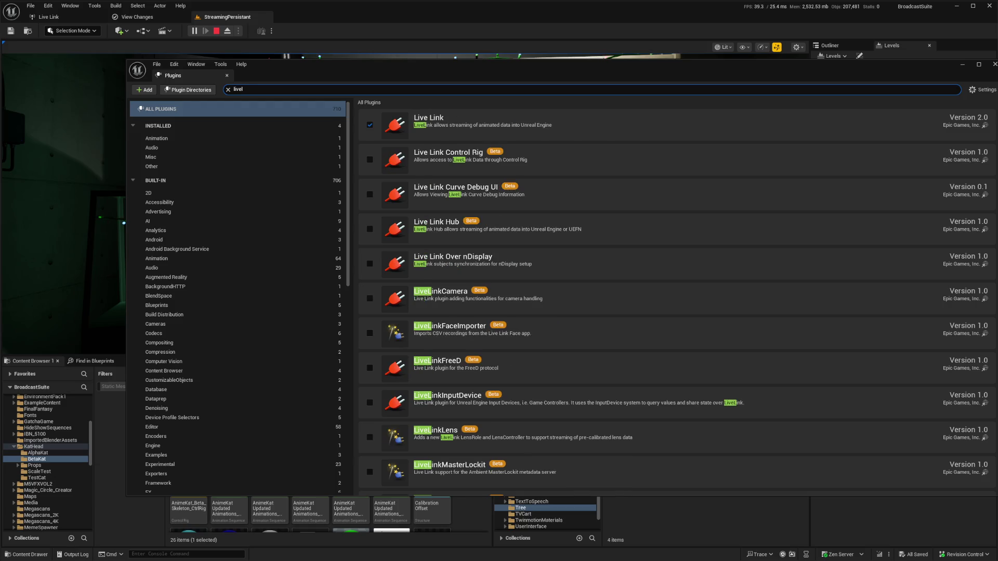
scroll(676, 302, "down", 5)
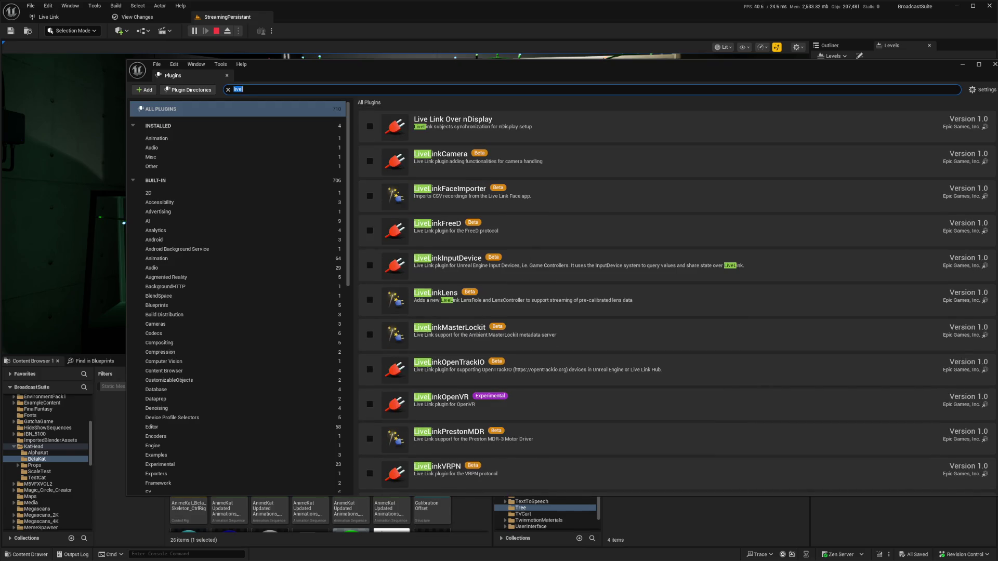
type("arkit")
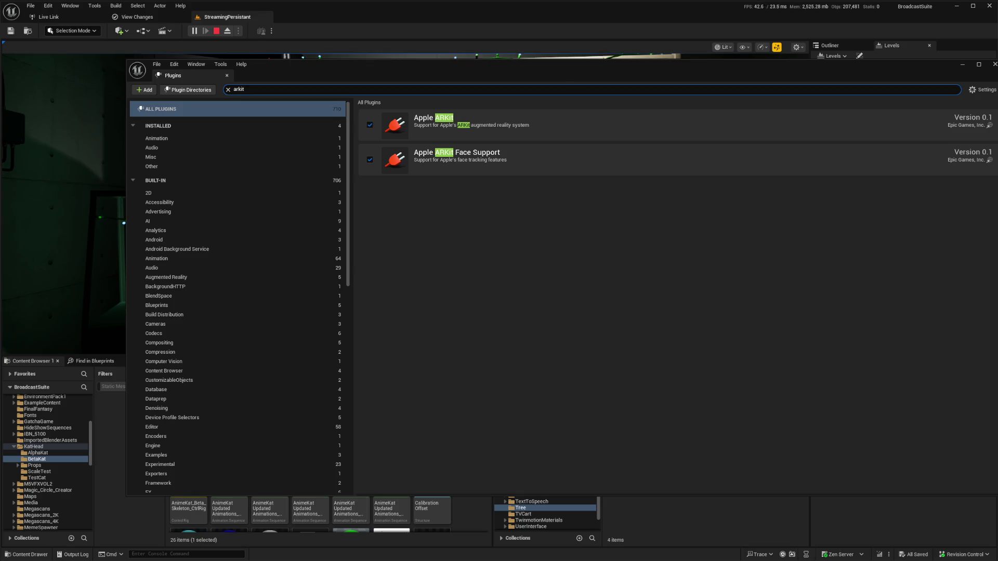
mouse_move(485, 74)
left_mouse_down()
mouse_move(447, 73)
mouse_move(443, 88)
mouse_move(401, 92)
mouse_move(376, 83)
left_mouse_up()
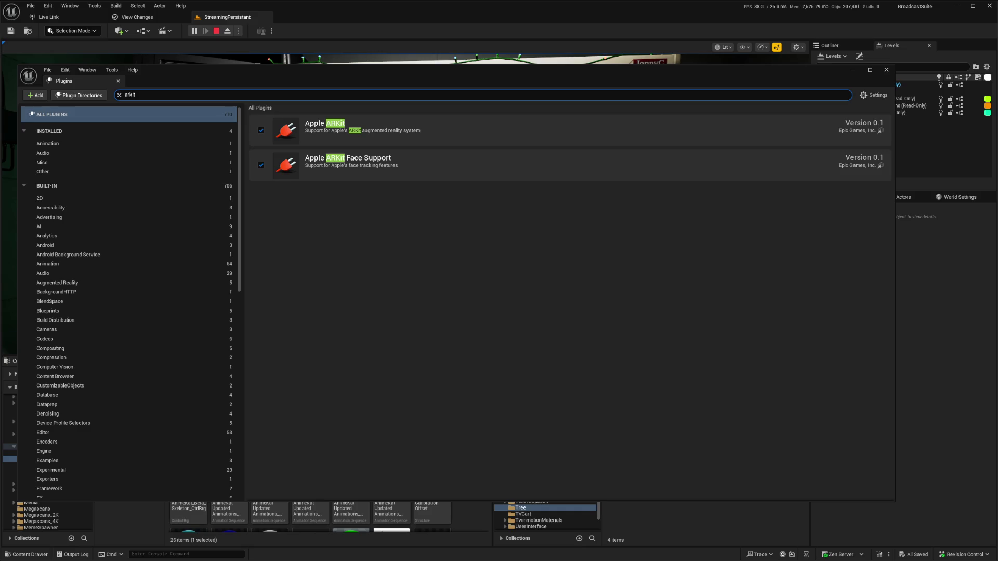
left_click(886, 70)
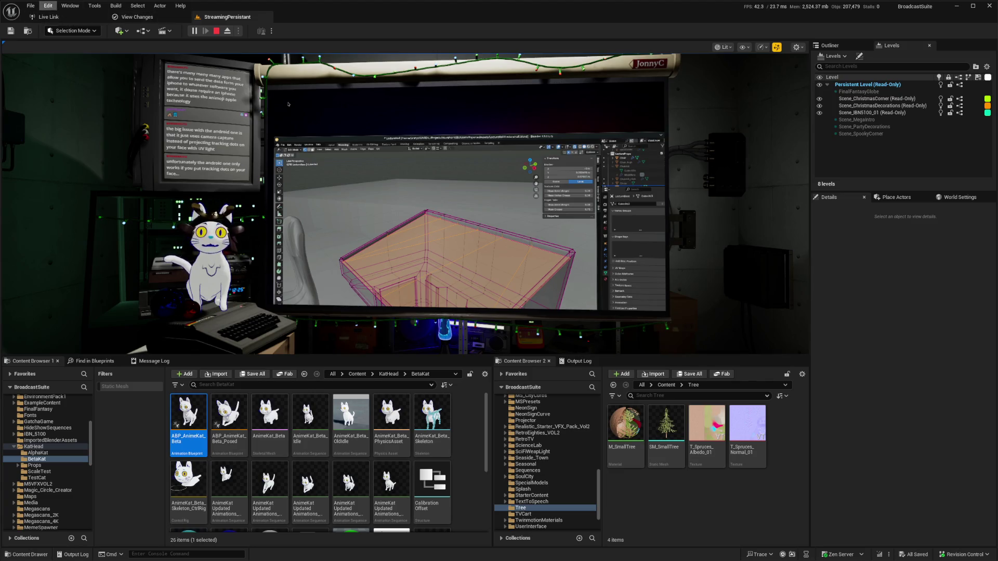
Step: Reopen the Plugins manager and filter it by 'arkit' to show the Apple ARKit plugins
left_click(48, 6)
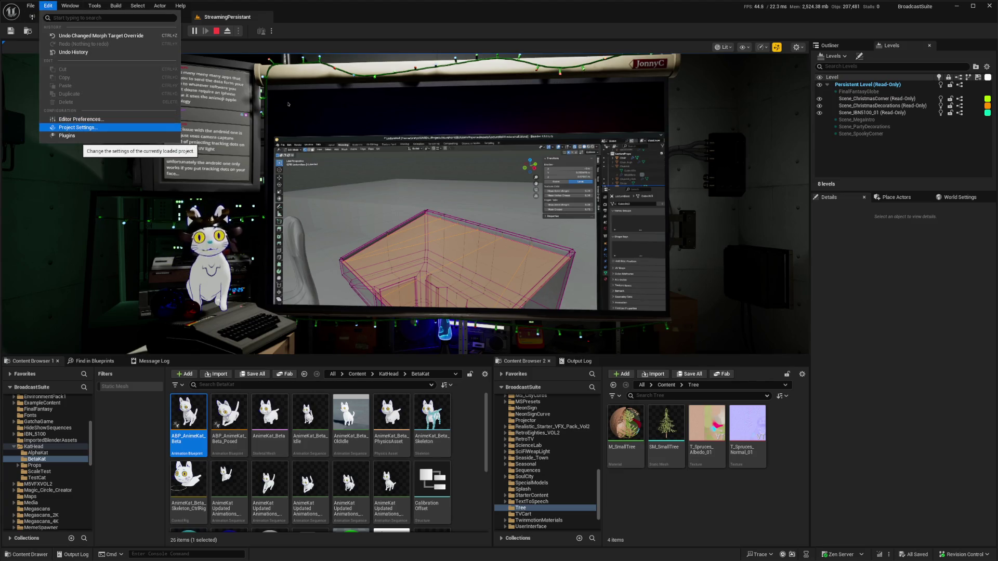
left_click(67, 135)
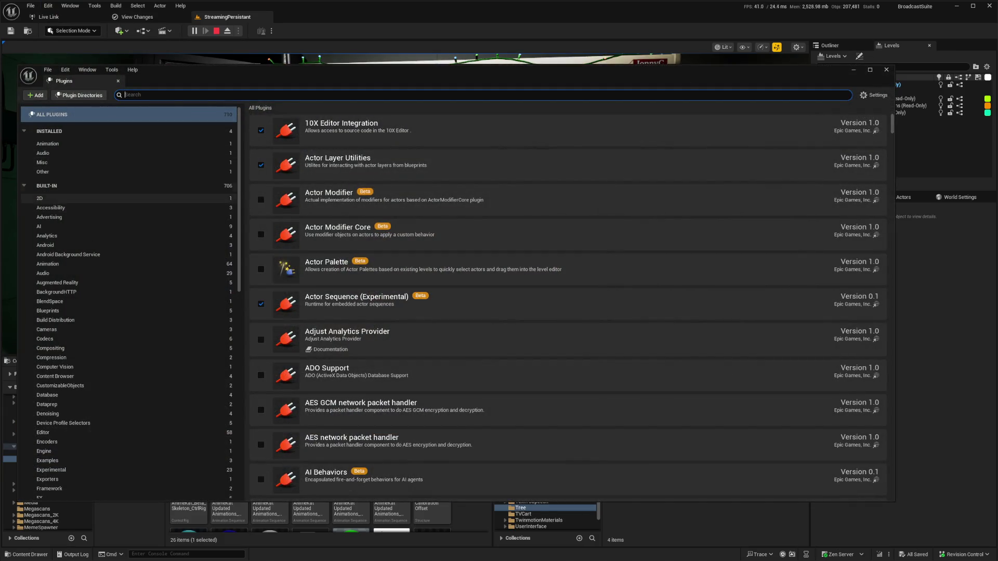
type("akr")
key("BackSpace")
type("r")
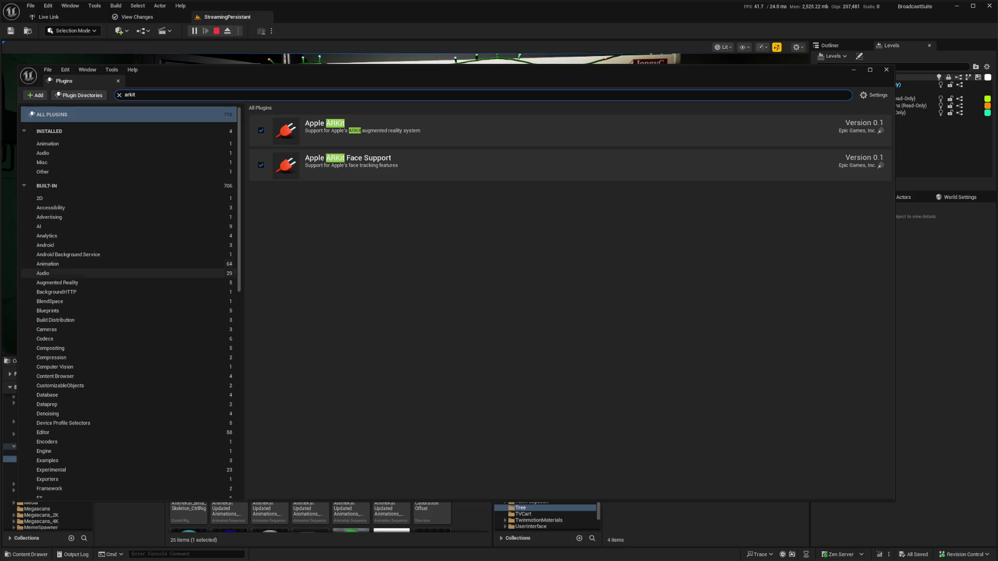
Step: Browse the Animation, Advertising and AI plugin categories in the left list
left_click(48, 264)
left_click(68, 254)
left_click(45, 245)
left_click(47, 236)
left_click(50, 217)
left_click(50, 207)
left_click(40, 198)
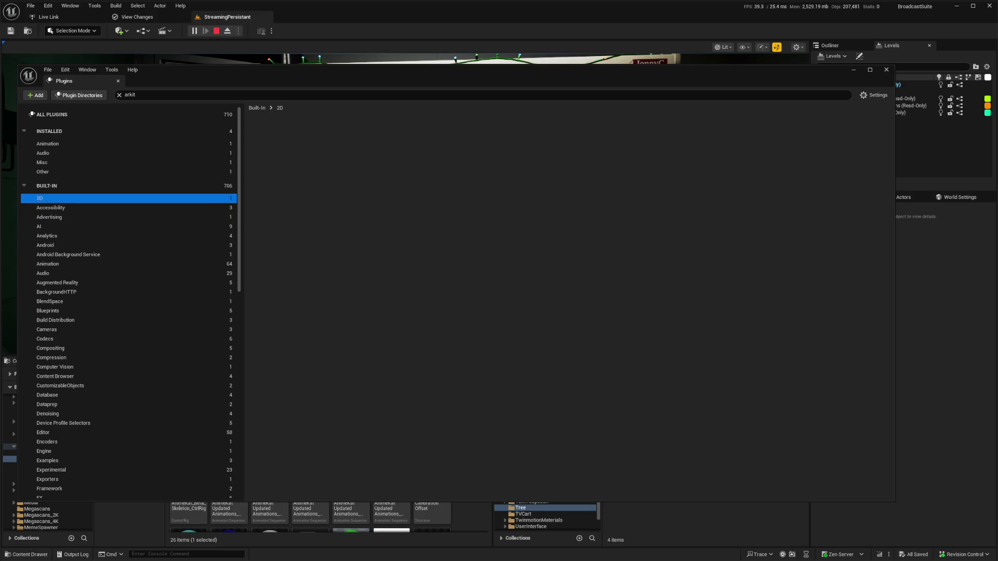
left_click(49, 217)
left_click(39, 226)
scroll(51, 317, "down", 3)
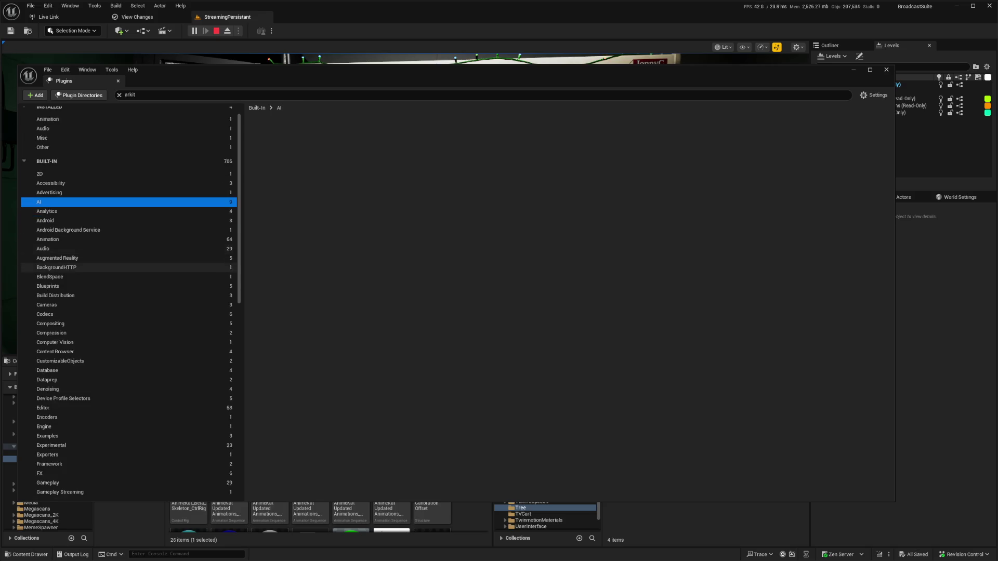
scroll(51, 343, "down", 2)
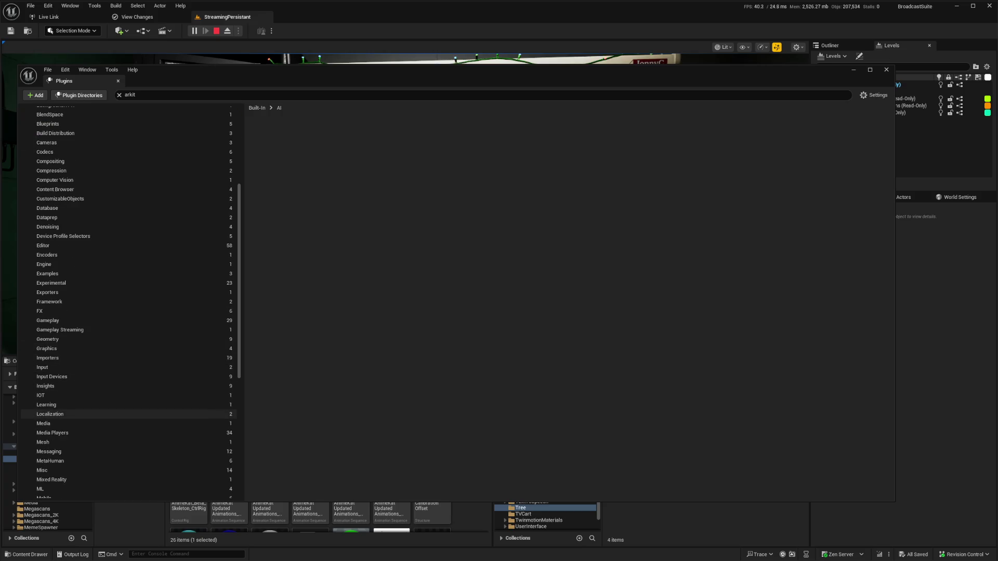
Step: Step from Media Players down to World Building and back to ML, then select the search text
left_click(52, 433)
left_click(43, 424)
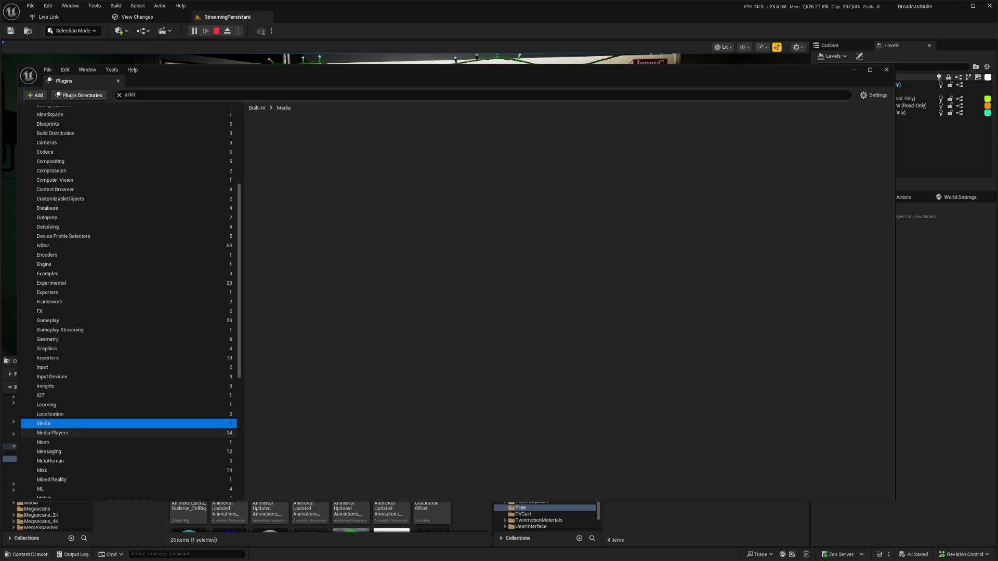
key("Down")
key("Down")
key("Down")
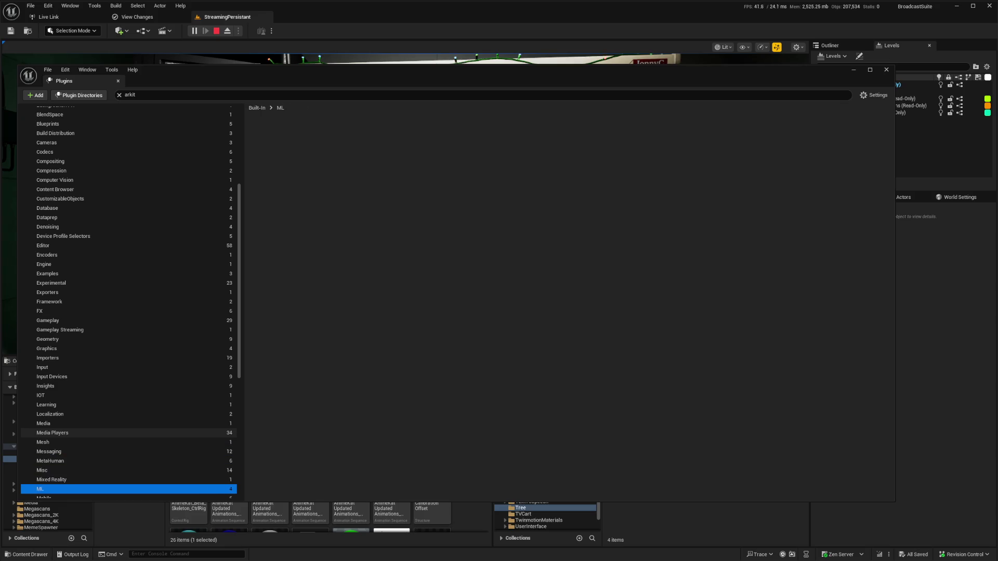
key("Down")
key("Down")
key("Down")
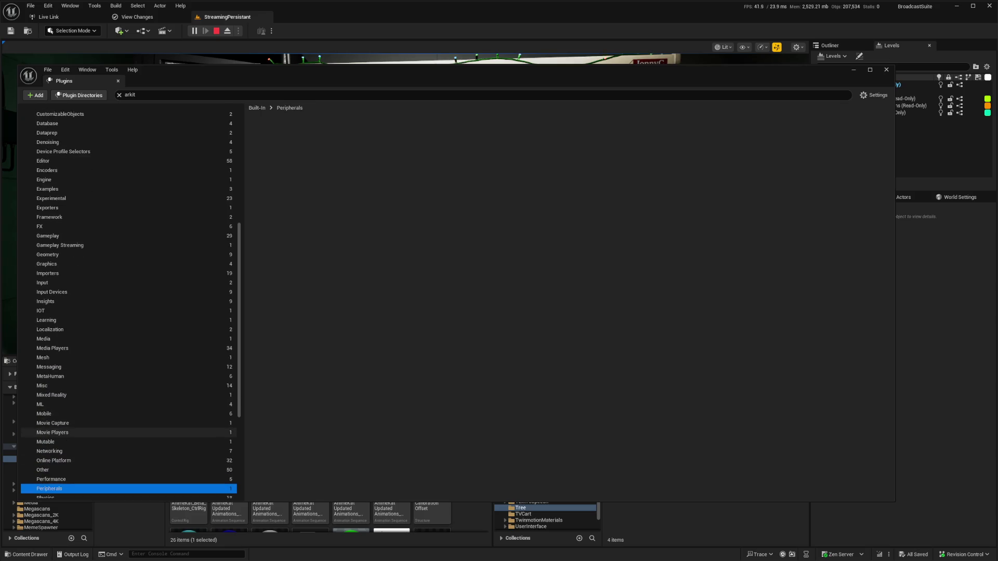
key("Down")
key("Down")
key("Down")
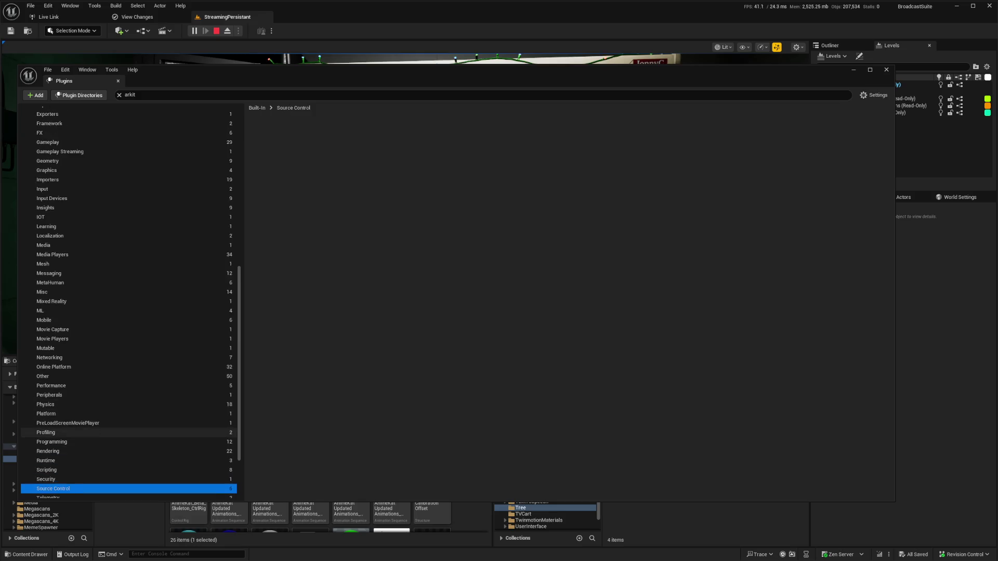
key("Down")
key("Down")
key("Down")
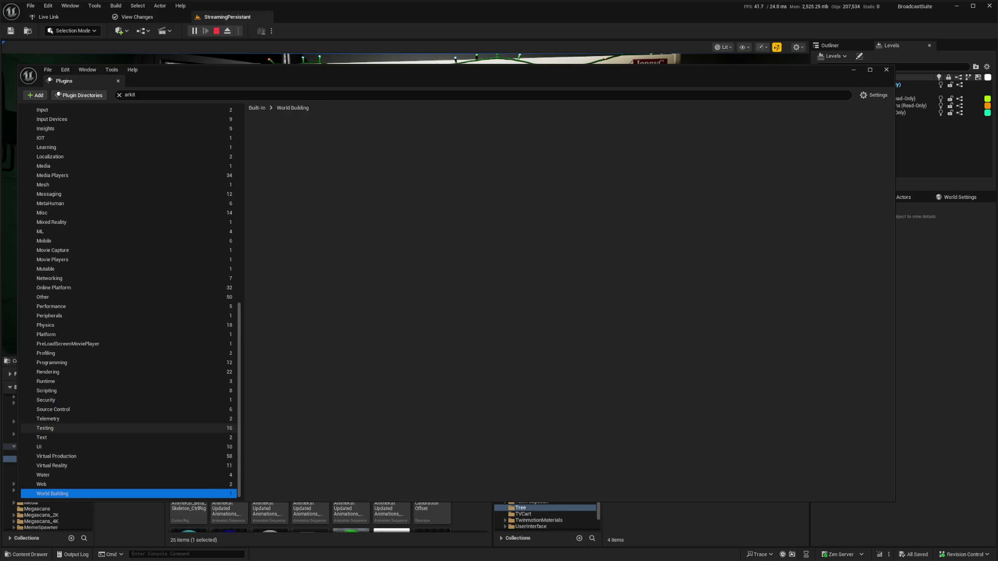
key("Up")
key("Up")
key("Up")
key("Up")
key("Up")
key("Up")
key("Up")
key("Up")
key("Up")
key("Up")
key("Up")
key("Up")
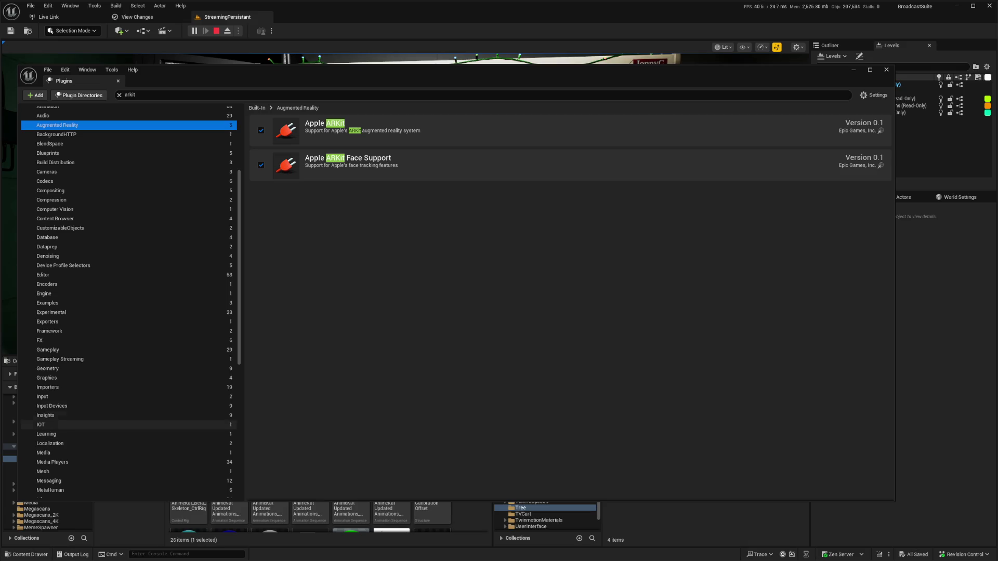
left_click(156, 94)
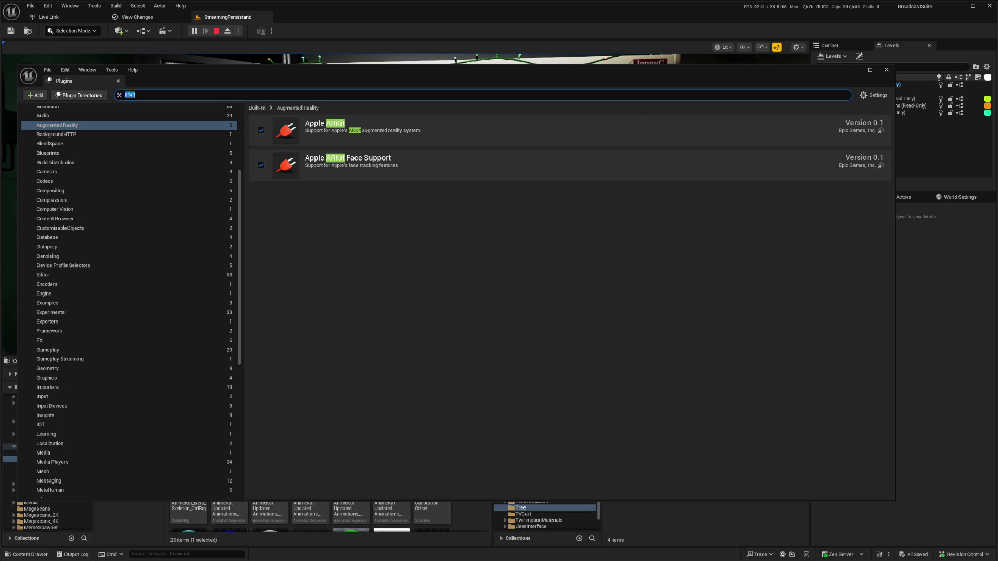
Step: Search plugins for 'live link', show all built-in matches, then close the plugin browser
type("live link")
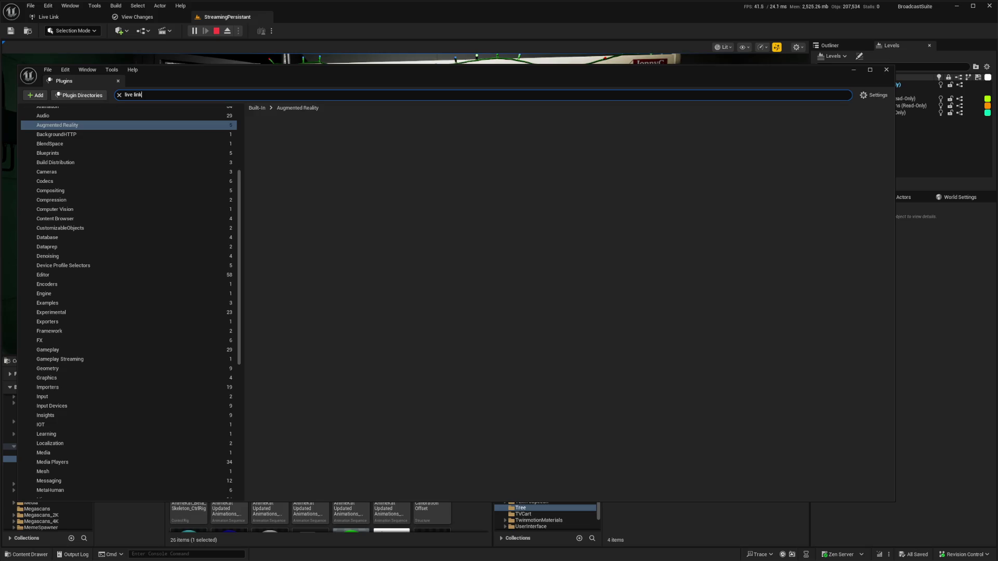
scroll(129, 299, "up", 5)
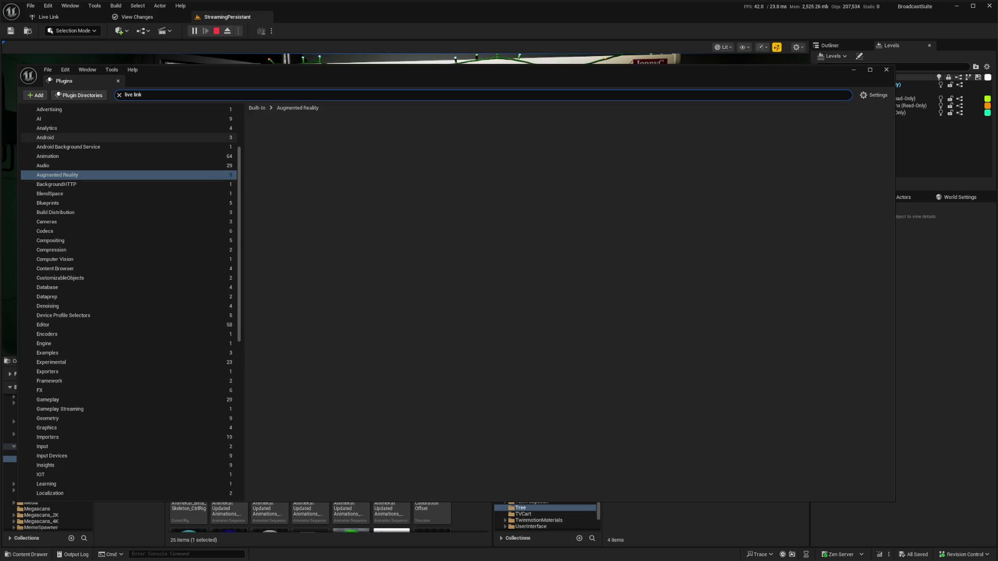
left_click(46, 153)
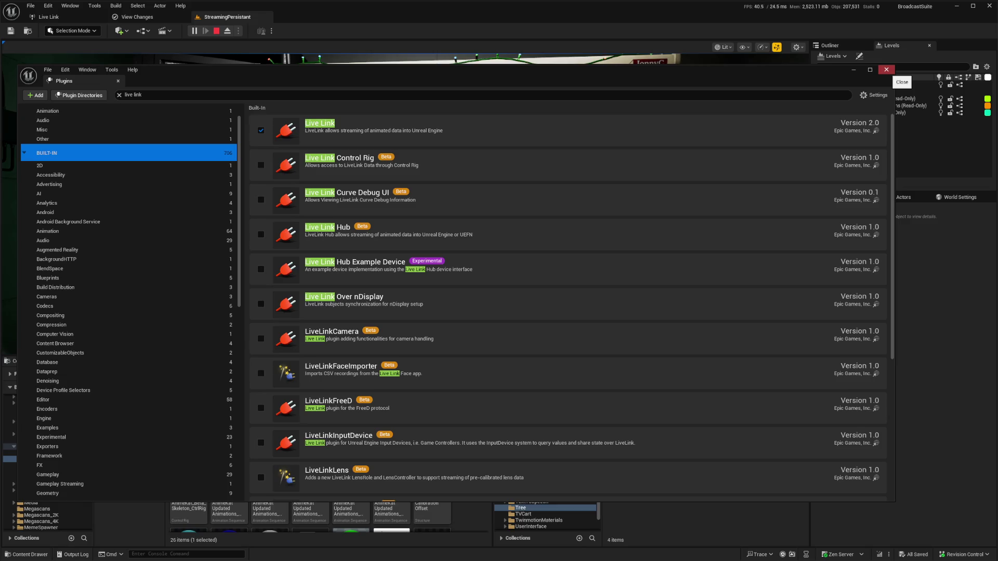
left_click(886, 70)
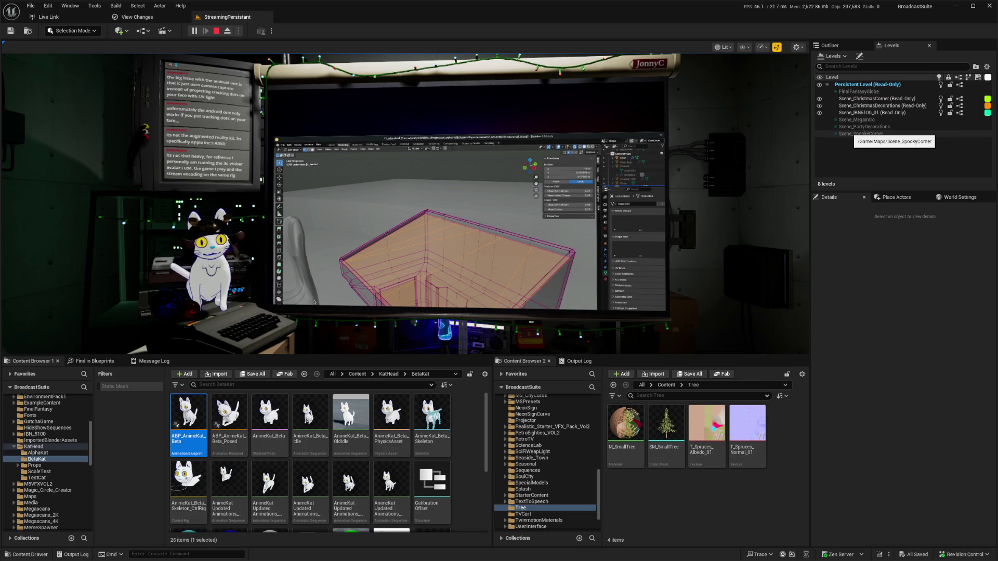
Step: Scroll down in the BroadcastSuite level viewport with the avatar scene
scroll(73, 490, "down", 3)
scroll(52, 468, "down", 2)
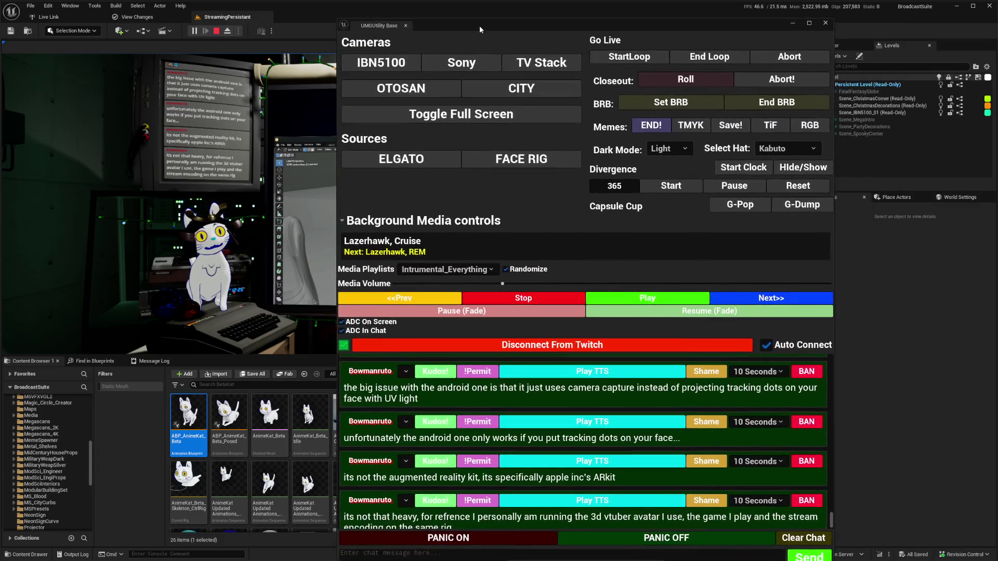
Step: Bring up the UMGUtility Base stream control panel and set Dark Mode to Dark
mouse_move(514, 18)
left_mouse_down()
mouse_move(514, 62)
mouse_move(466, 38)
left_mouse_up()
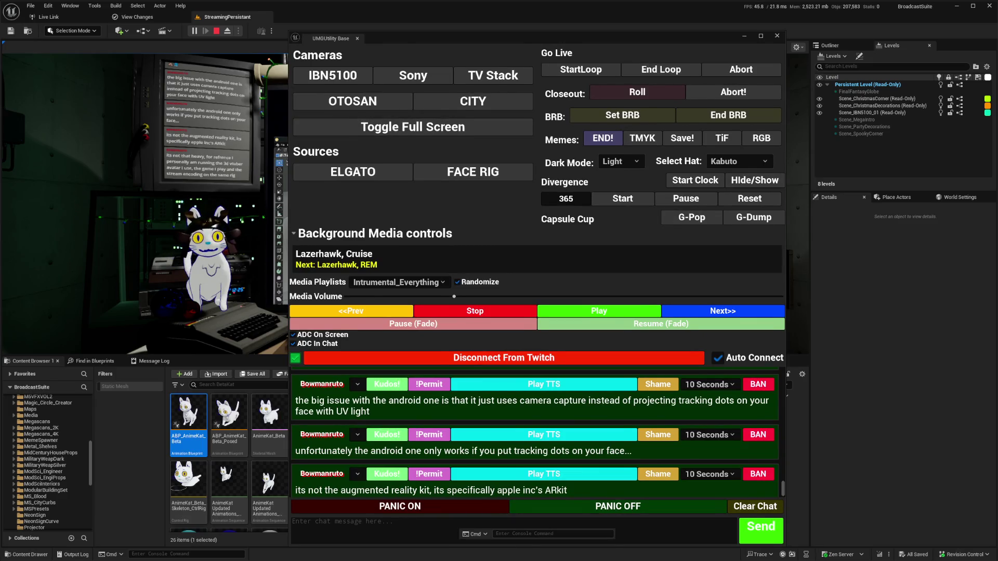
left_click_drag(402, 44, 398, 41)
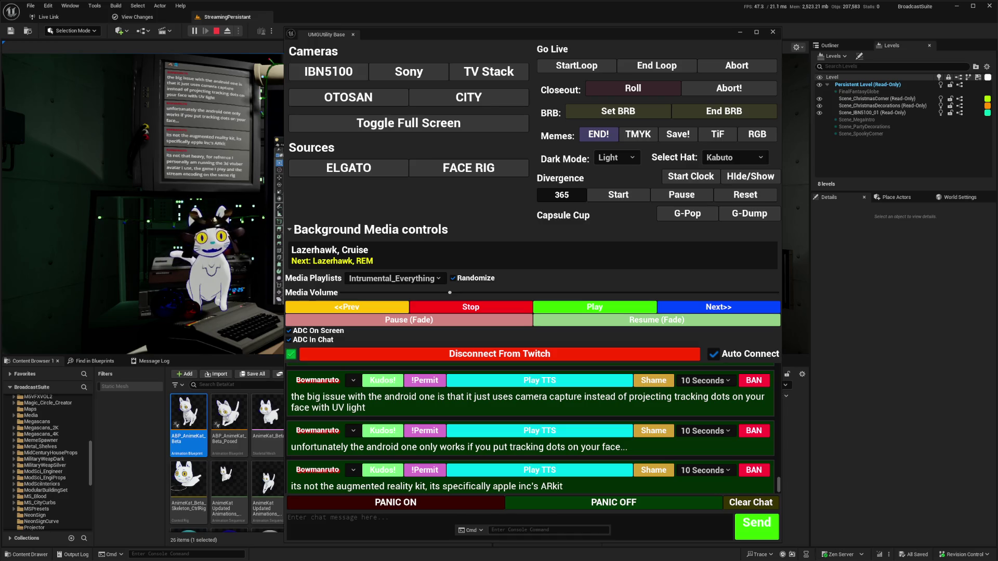
left_click(616, 157)
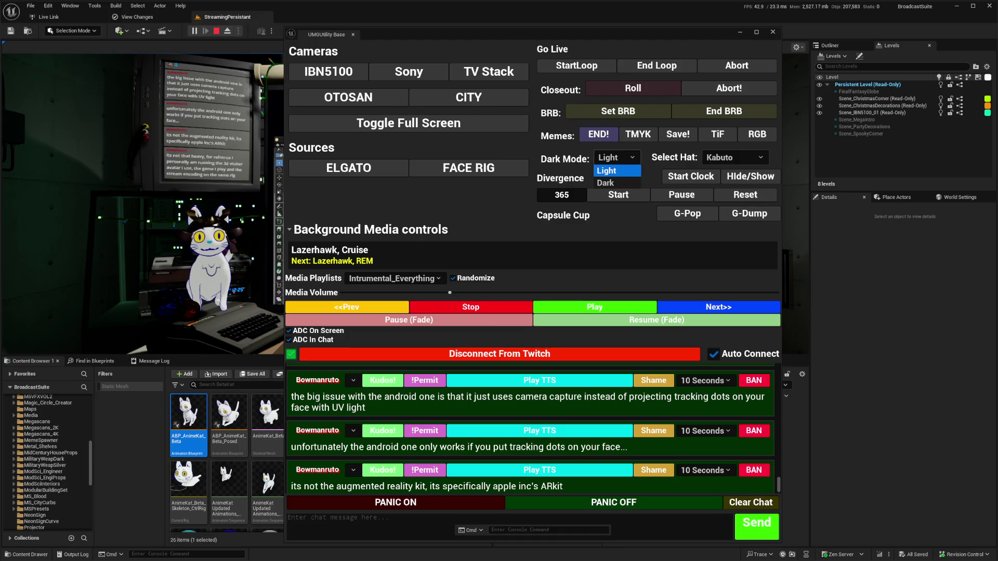
left_click(605, 183)
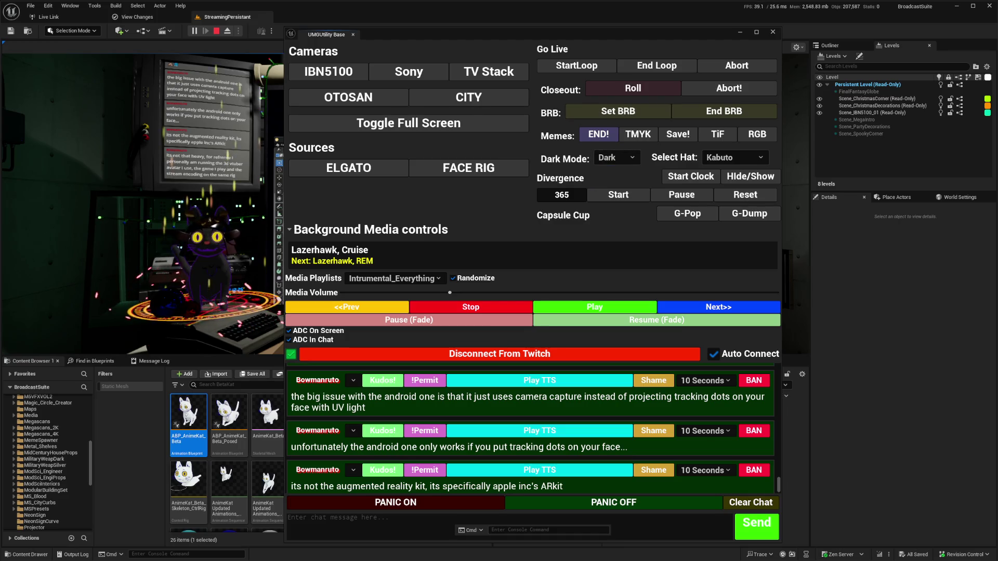
Step: Give the cat avatar a Pirate hat, switch back to Light mode, and close the panel
left_click(735, 157)
left_click(733, 174)
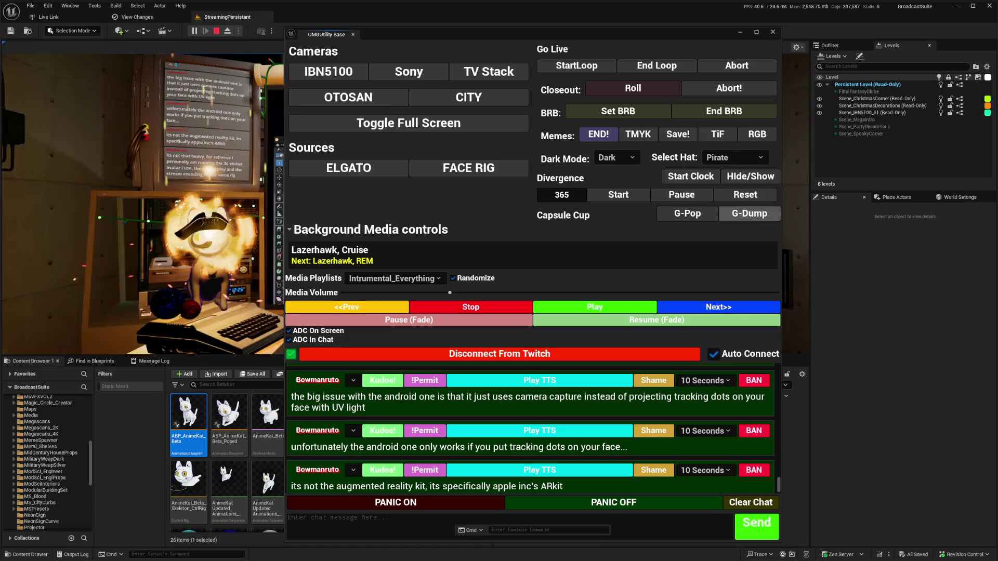
left_click(616, 157)
left_click(605, 171)
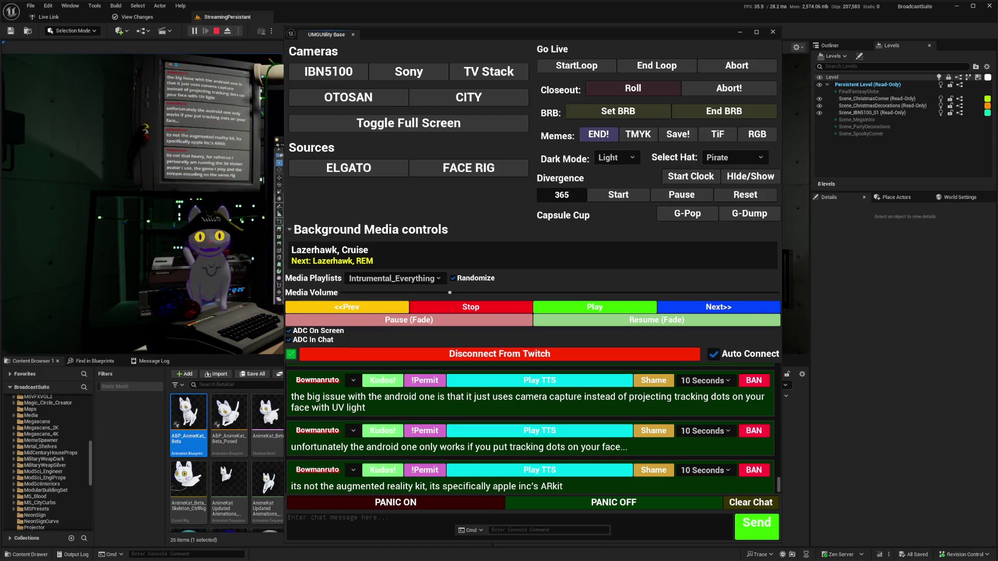
key("alt+F4")
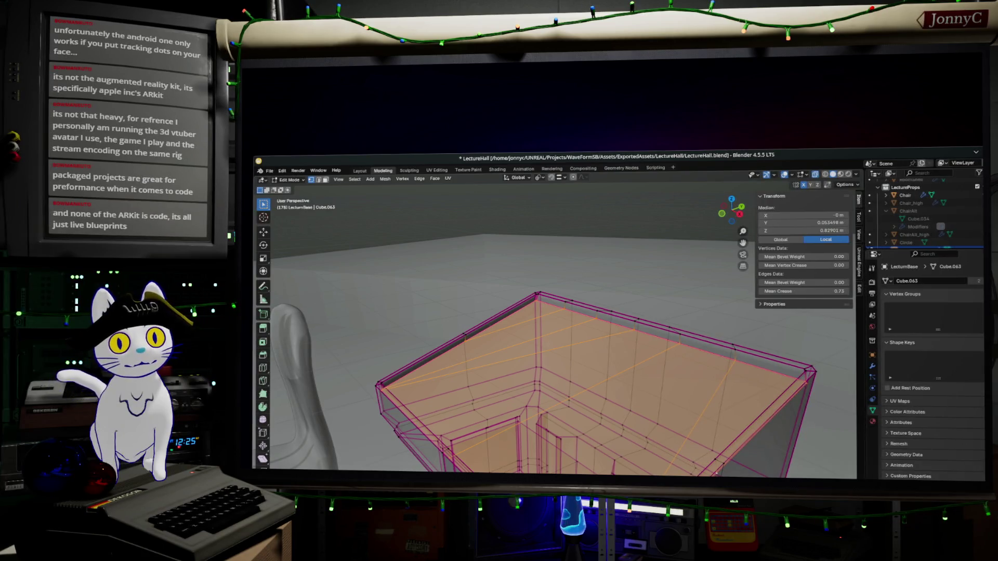
Step: Run 'stat fps' from console history to show the 59.57 FPS / 16.66 ms readout
key("grave")
key("Up")
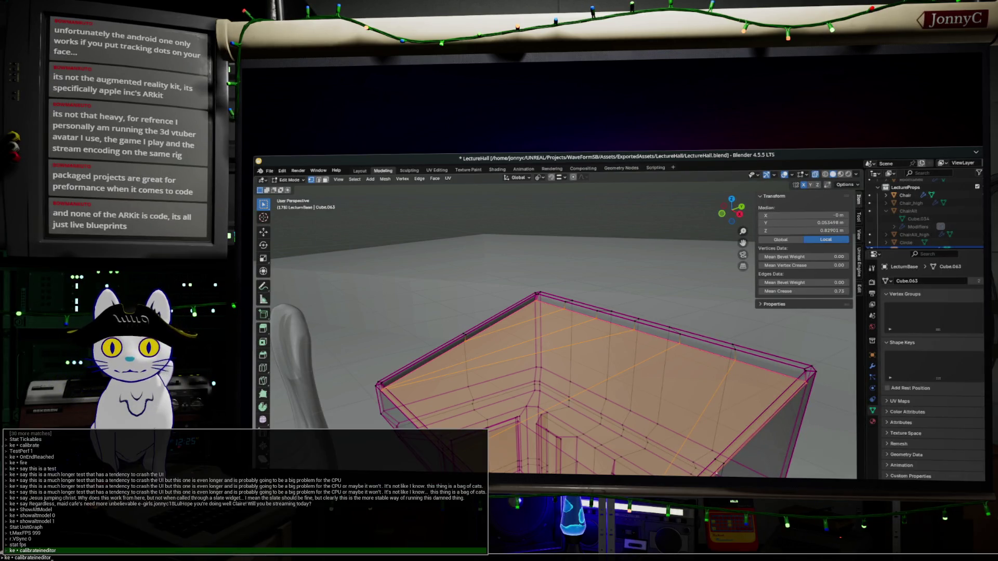
key("BackSpace")
key("BackSpace")
key("BackSpace")
key("Up")
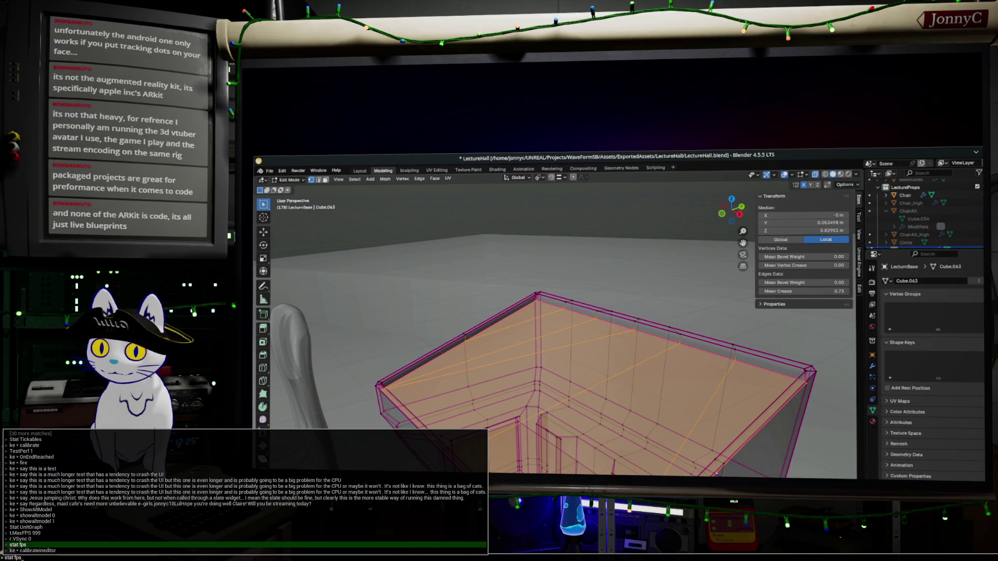
key("Return")
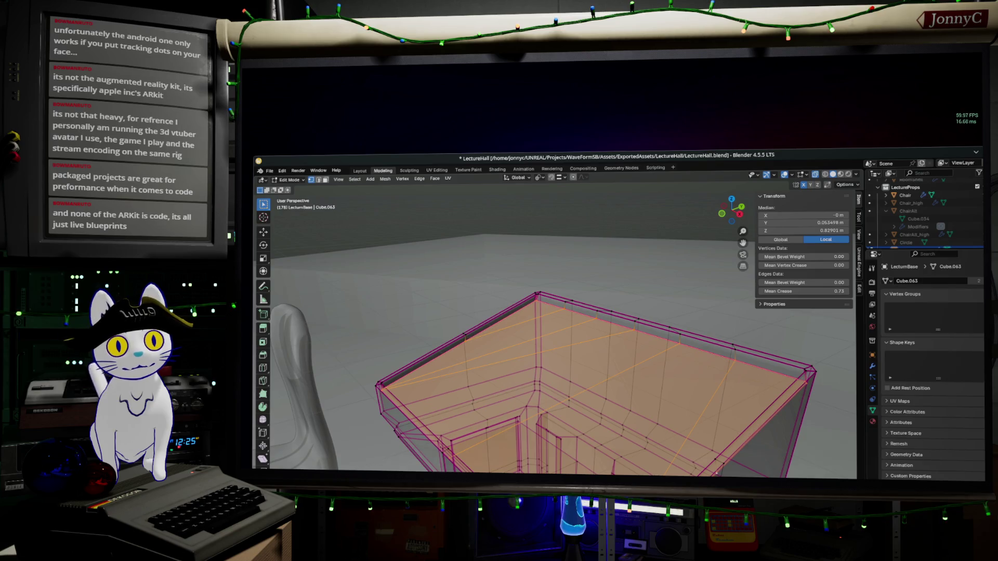
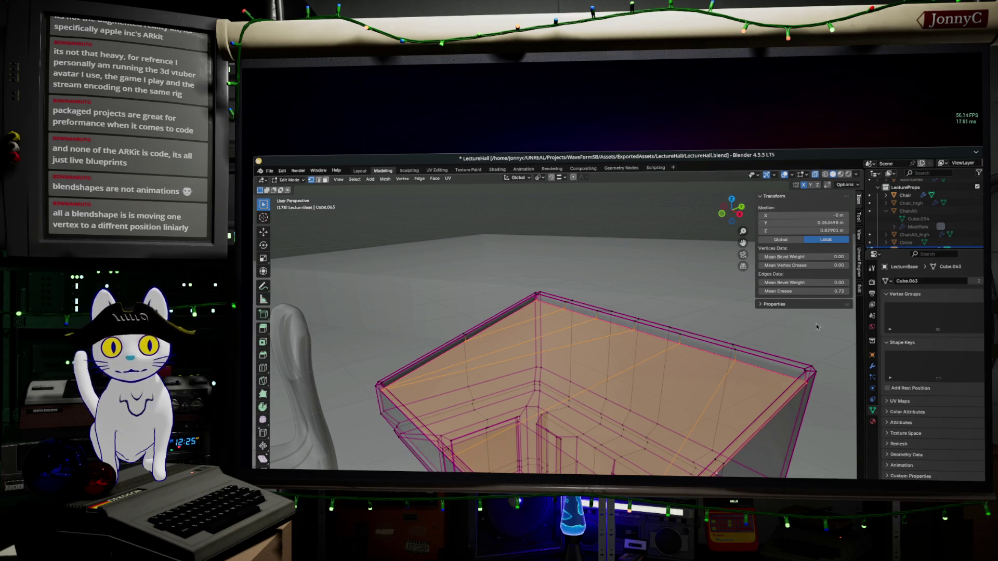
Step: Maximize the Blender window so the LectureHall mesh and Grid Fill settings fill the screen
double_click(785, 155)
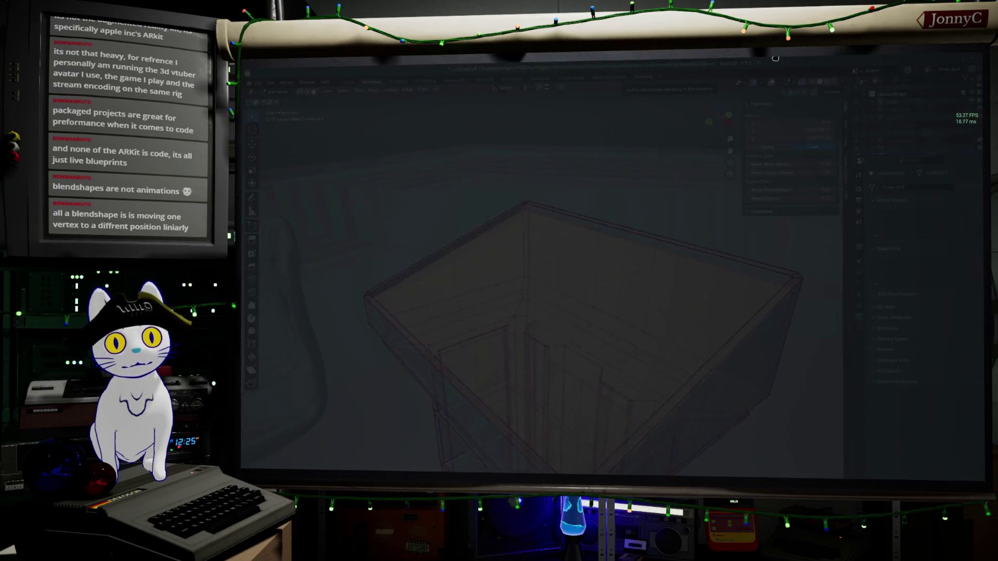